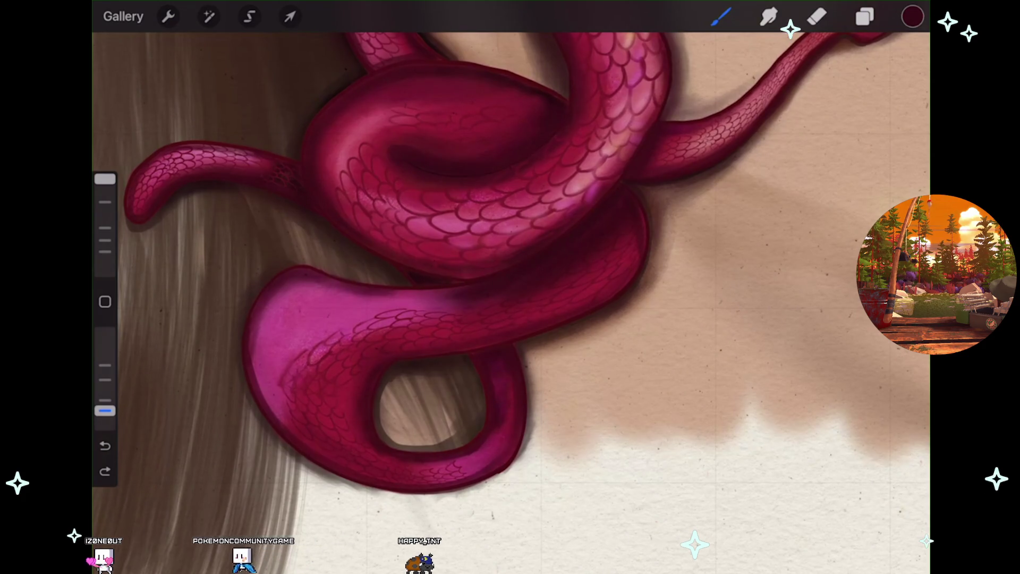
- Undo the last paint stroke on the snake and zoom out
key("ctrl+z")
scroll(510, 287, "down", 2)
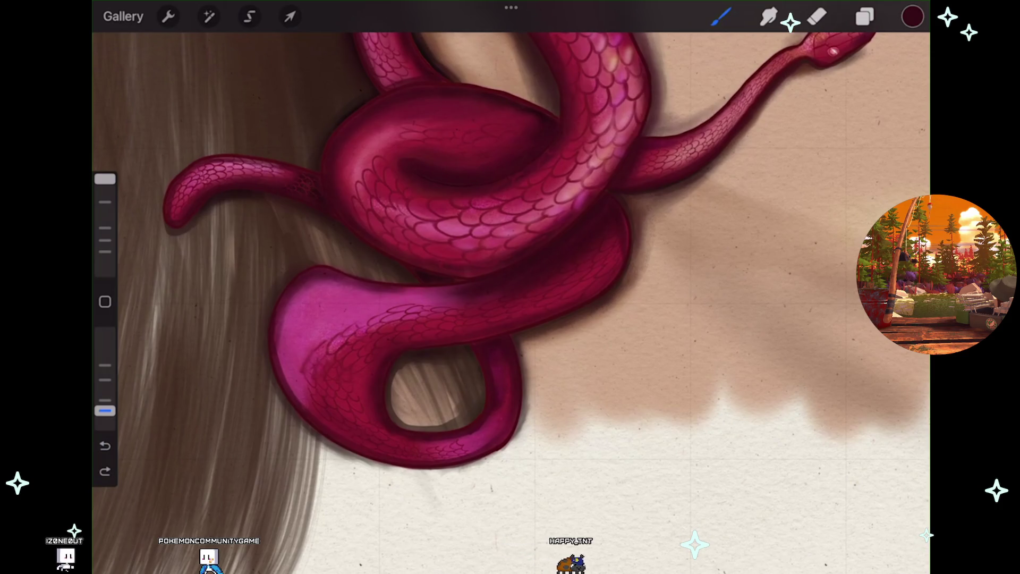
scroll(404, 287, "down", 3)
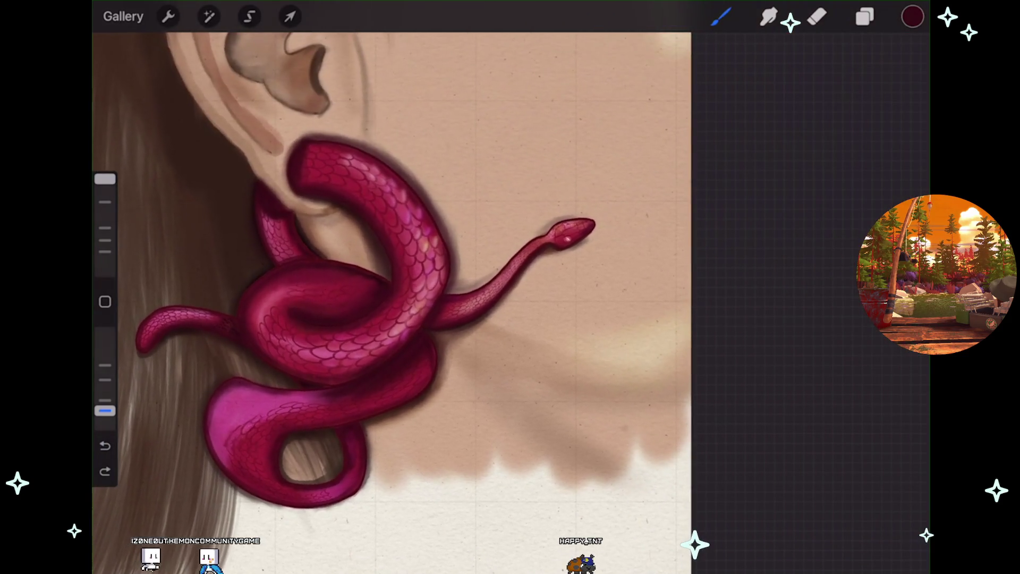
scroll(393, 303, "up", 2)
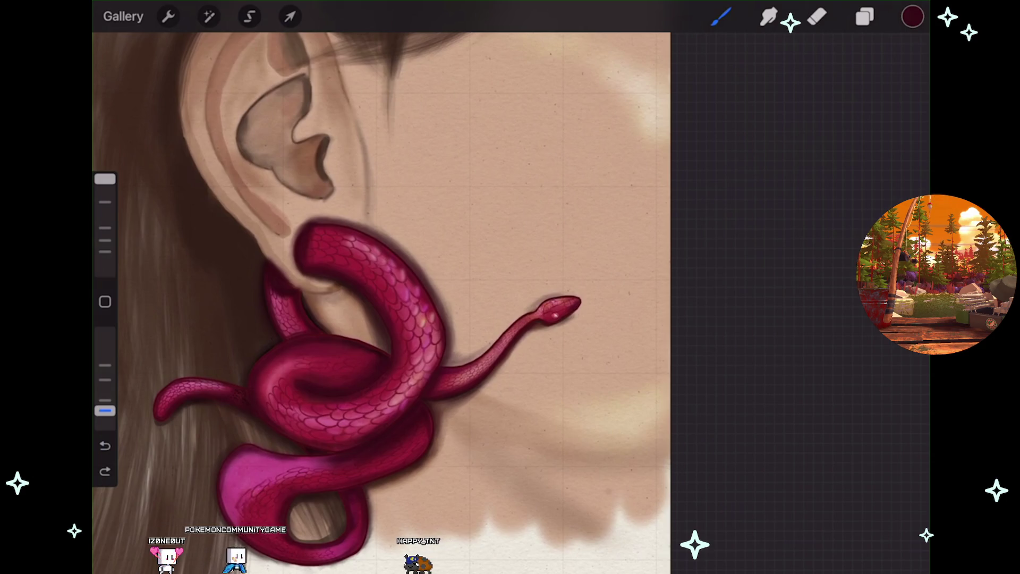
scroll(377, 303, "down", 3)
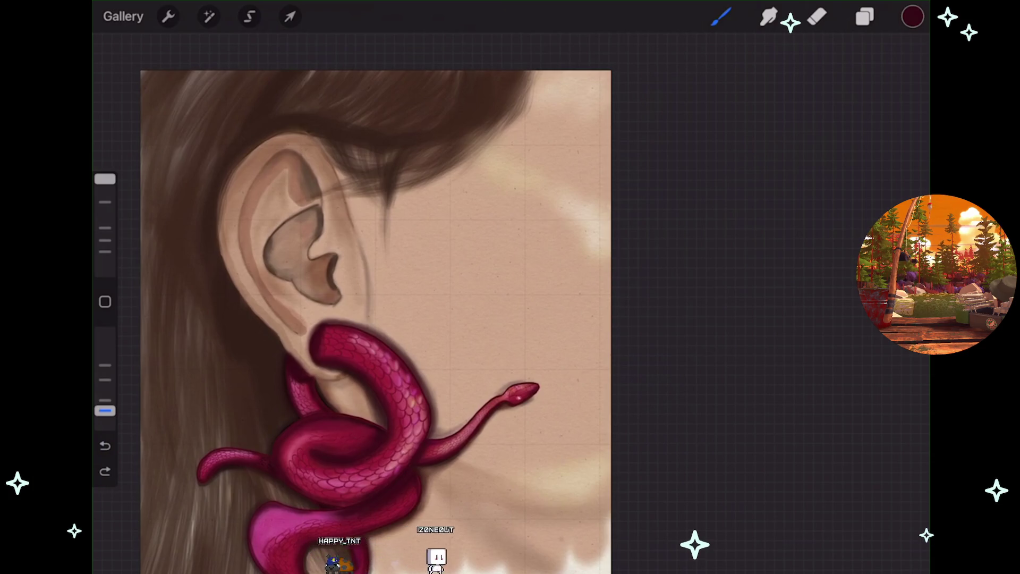
- Sample the hair's brown, brighten it on the Harmony wheel, and show the layer list
left_click_drag(507, 419, 198, 201)
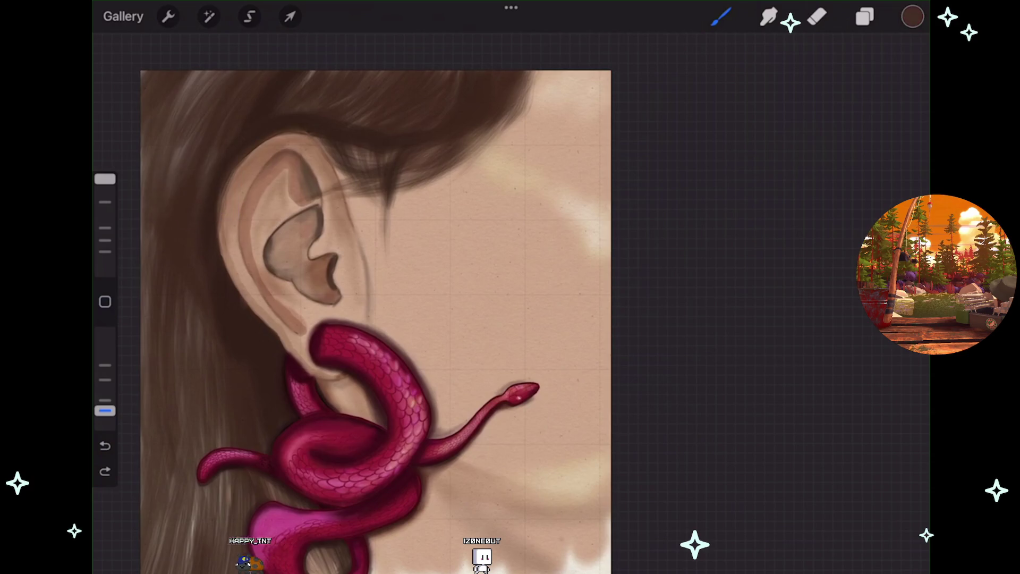
left_click(913, 17)
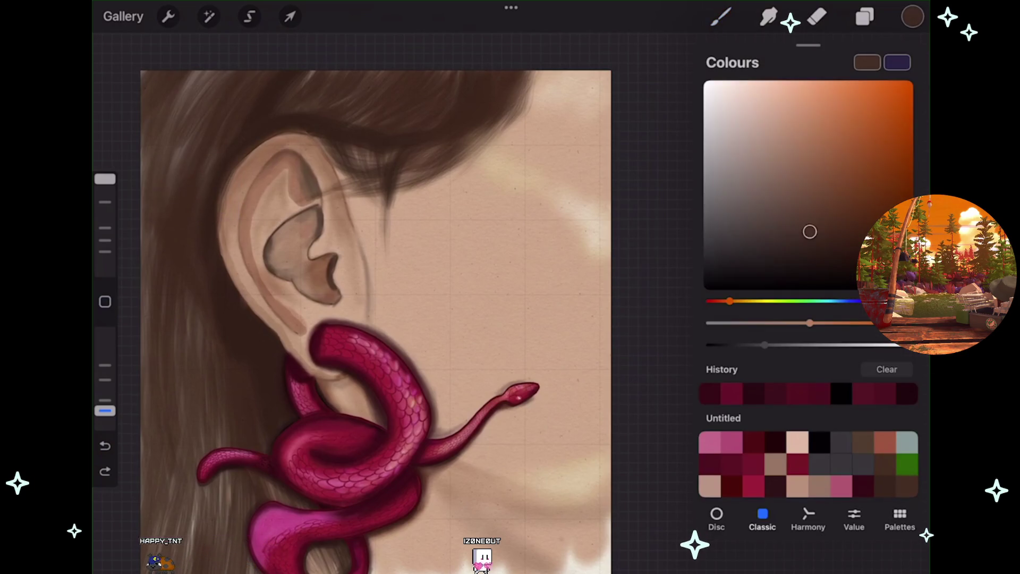
left_click(807, 519)
left_click_drag(771, 307, 815, 307)
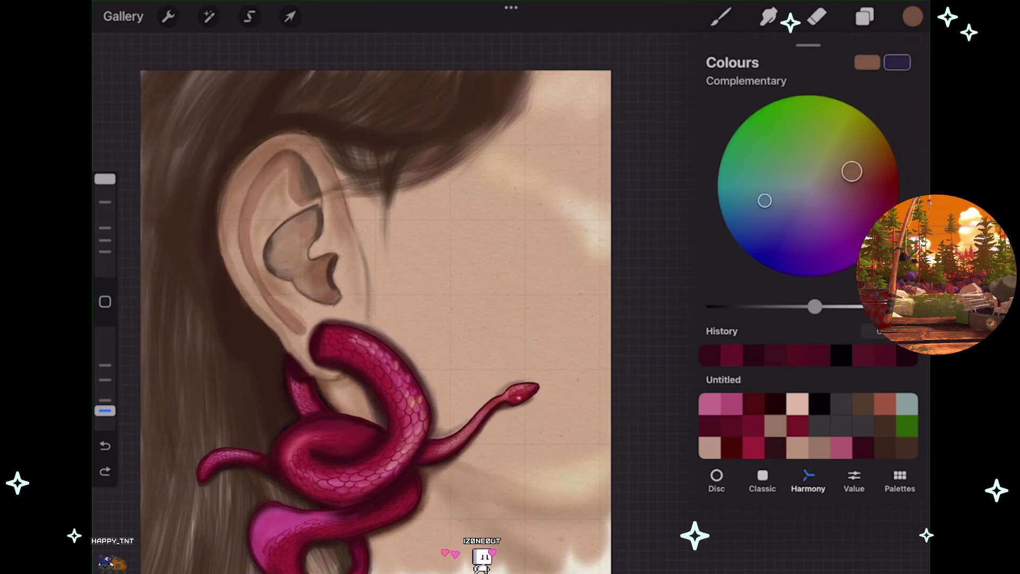
left_click(866, 16)
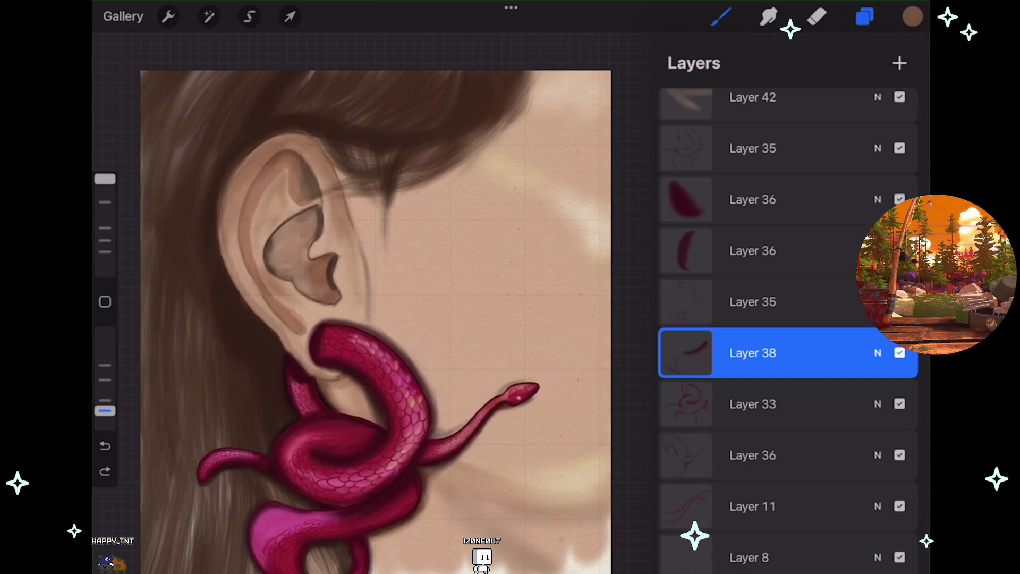
- Toggle Layer 36's visibility on and off to compare its shading
left_click(900, 455)
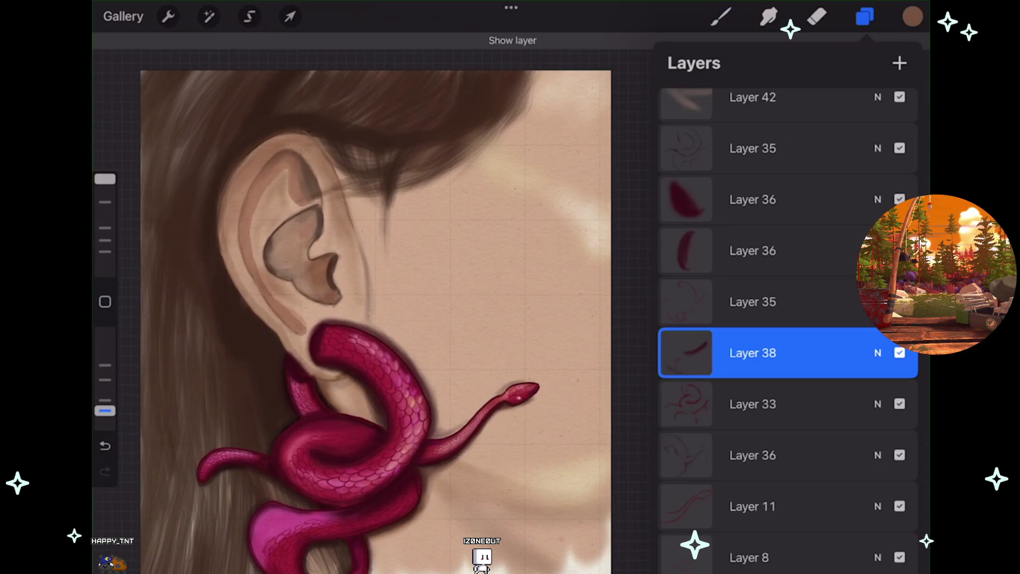
left_click(900, 455)
left_click(900, 455)
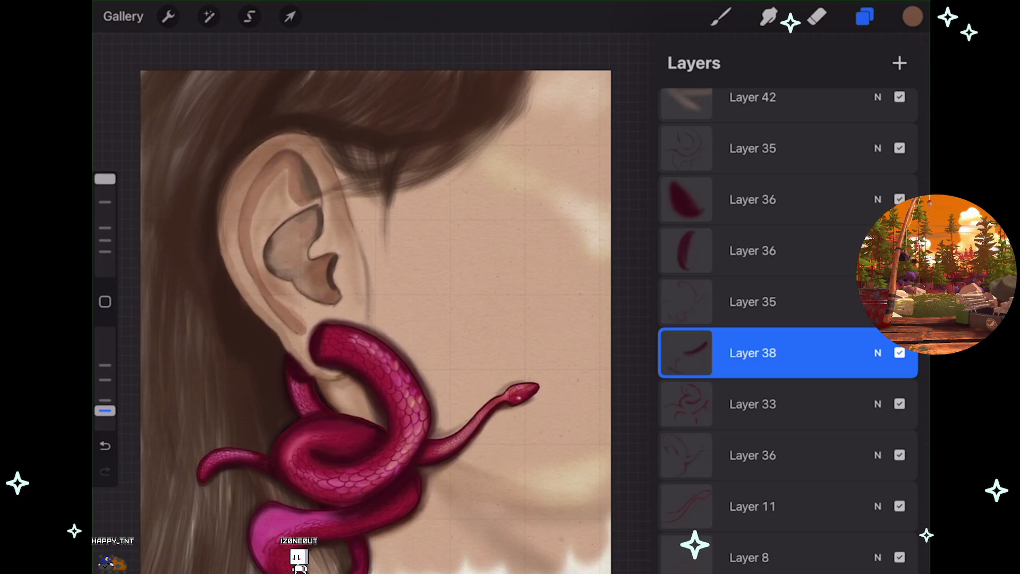
left_click(900, 455)
left_click(900, 455)
left_click(900, 455)
left_click(900, 455)
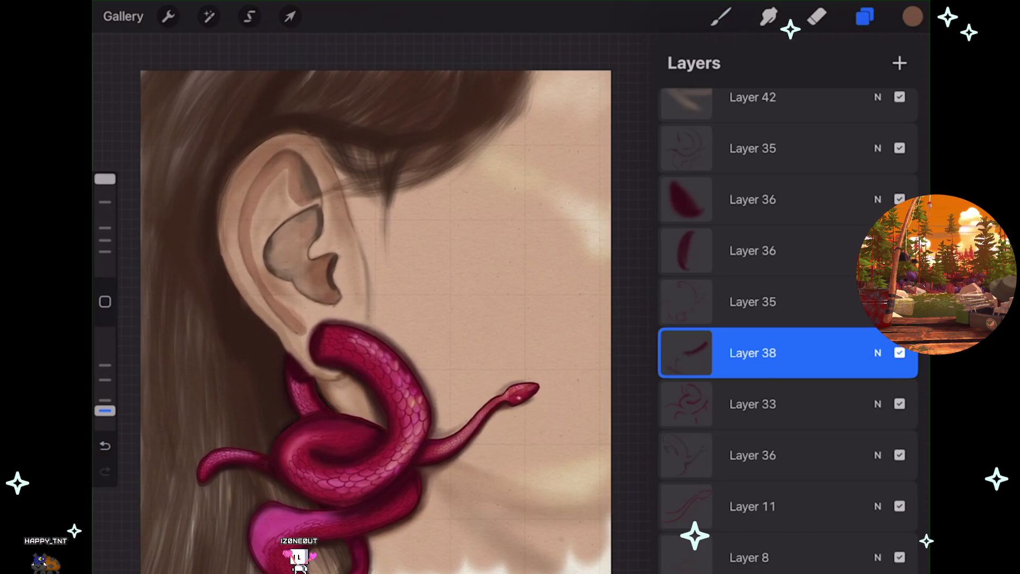
- Check Layer 35 with and without visibility, then merge Layers 35 through 36
left_click(753, 148)
left_click(899, 148)
left_click(753, 148)
left_click(900, 148)
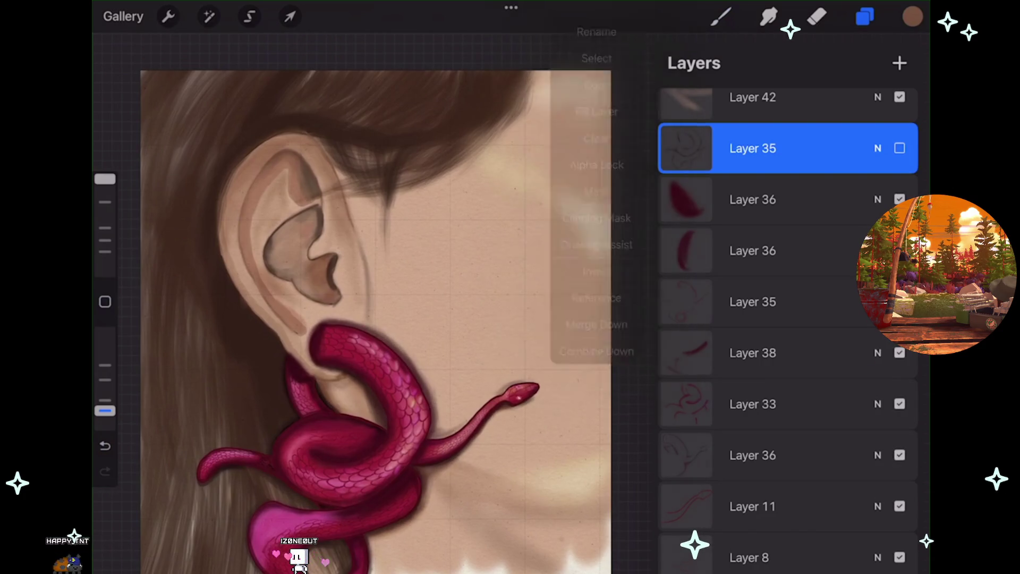
left_click(899, 149)
left_click(900, 148)
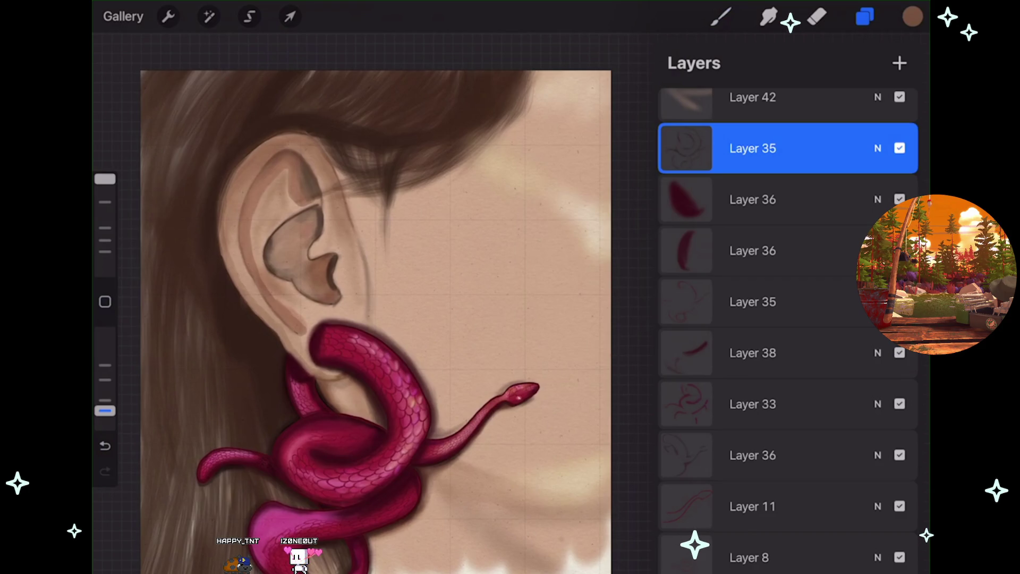
left_click_drag(787, 455, 786, 160)
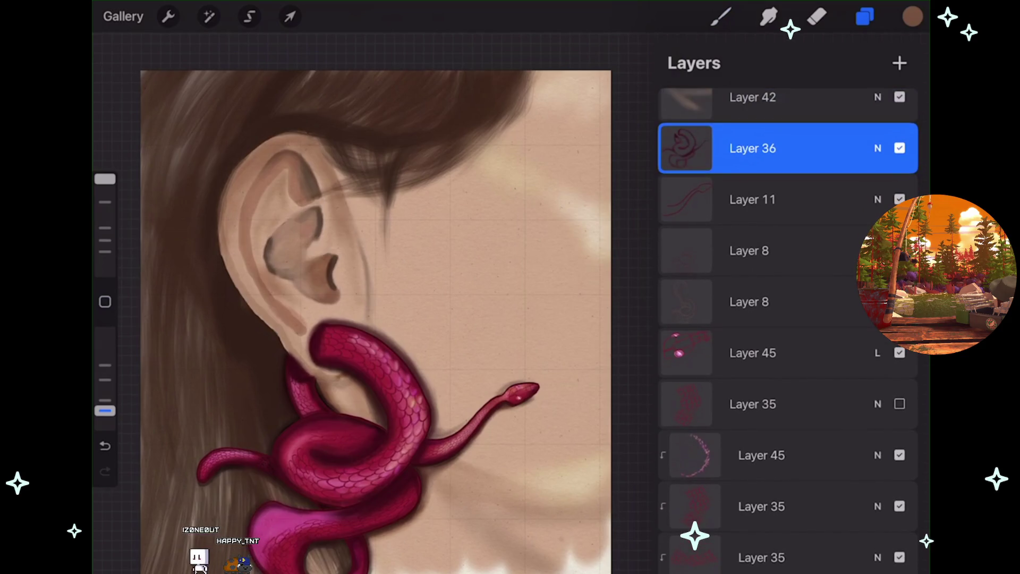
- Compare the shading layers, then merge Layers 36, 11 and both Layer 8s together
left_click(900, 250)
left_click(900, 302)
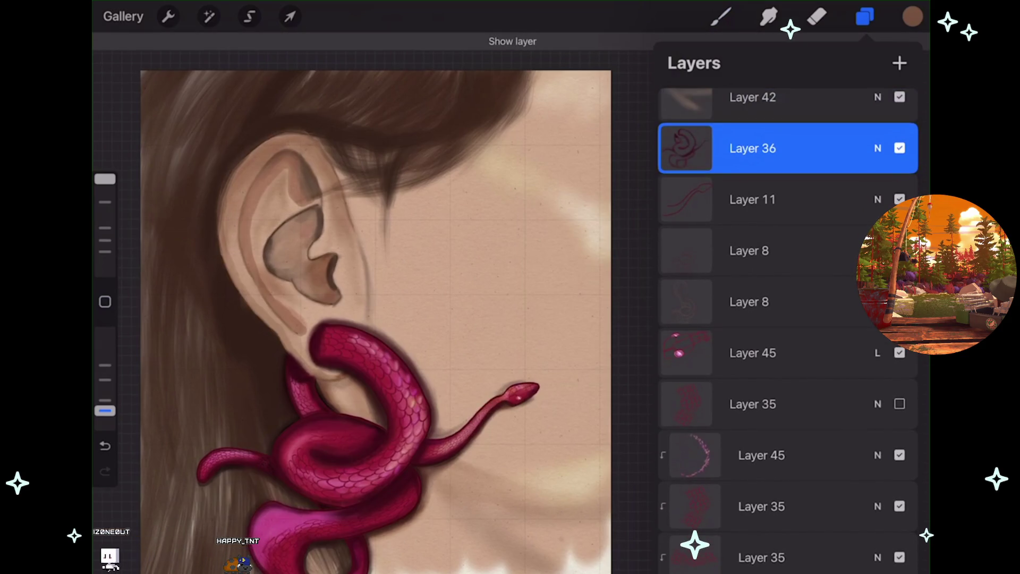
left_click(900, 301)
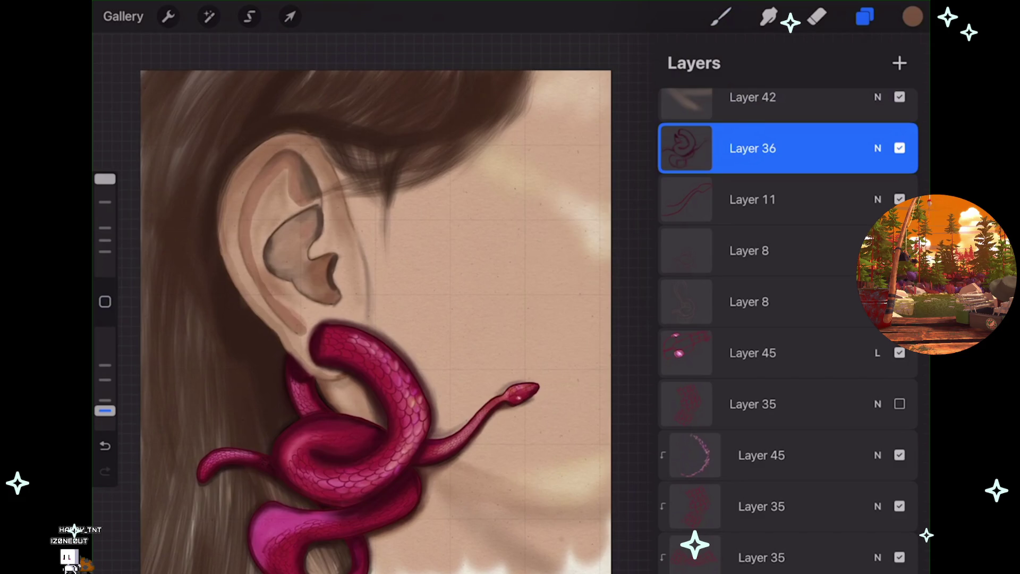
left_click(900, 301)
left_click_drag(786, 302, 787, 159)
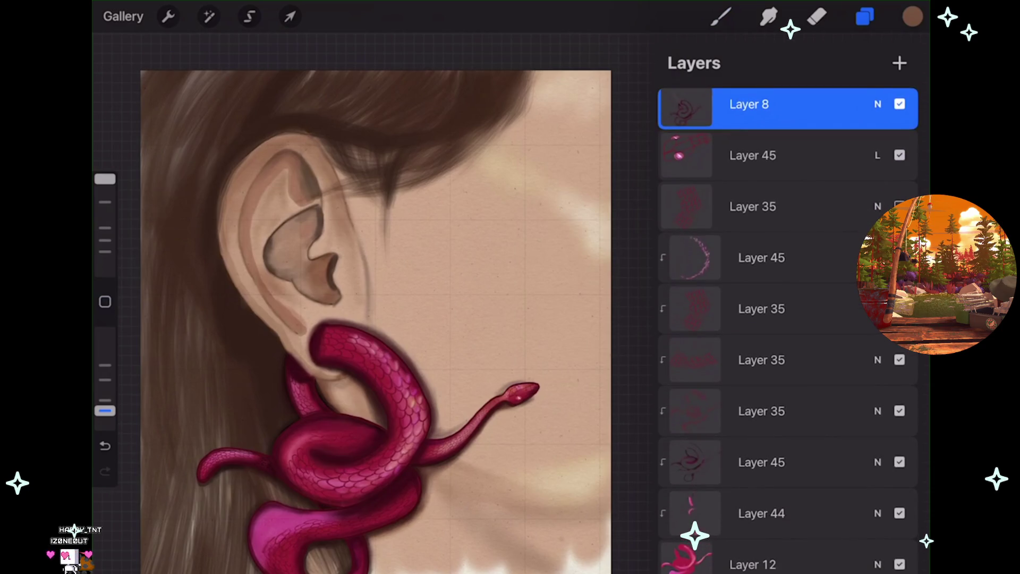
- Toggle Layer 35, the hair strokes, snake shading and ear shading layers to confirm the merge
left_click(899, 206)
scroll(786, 319, "down", 4)
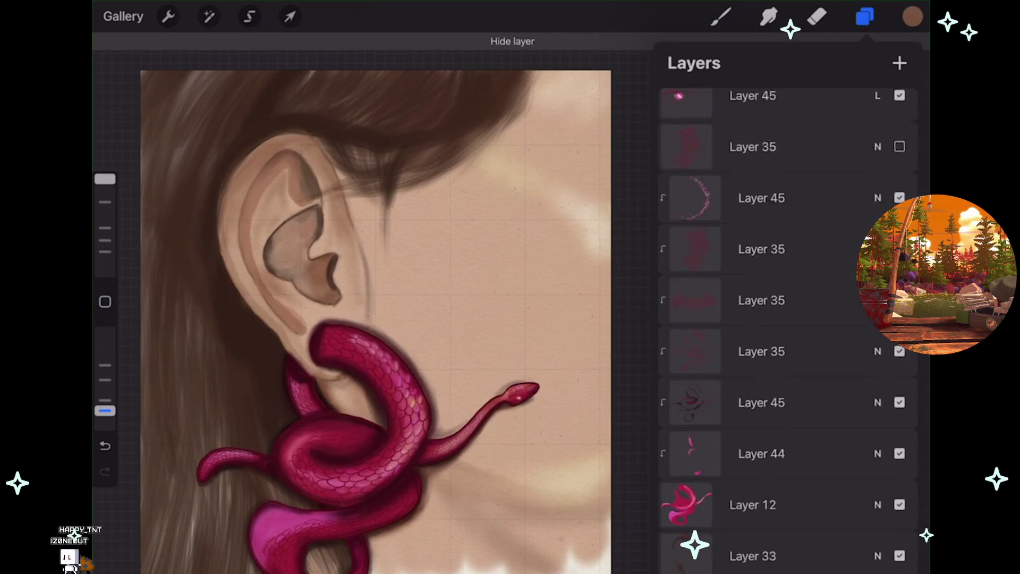
left_click(900, 277)
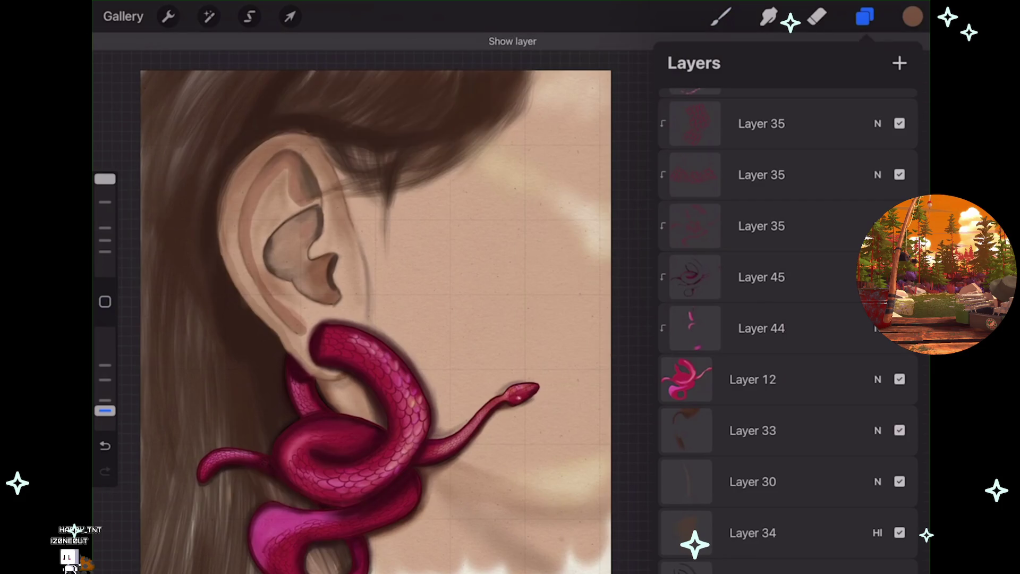
scroll(372, 319, "down", 3)
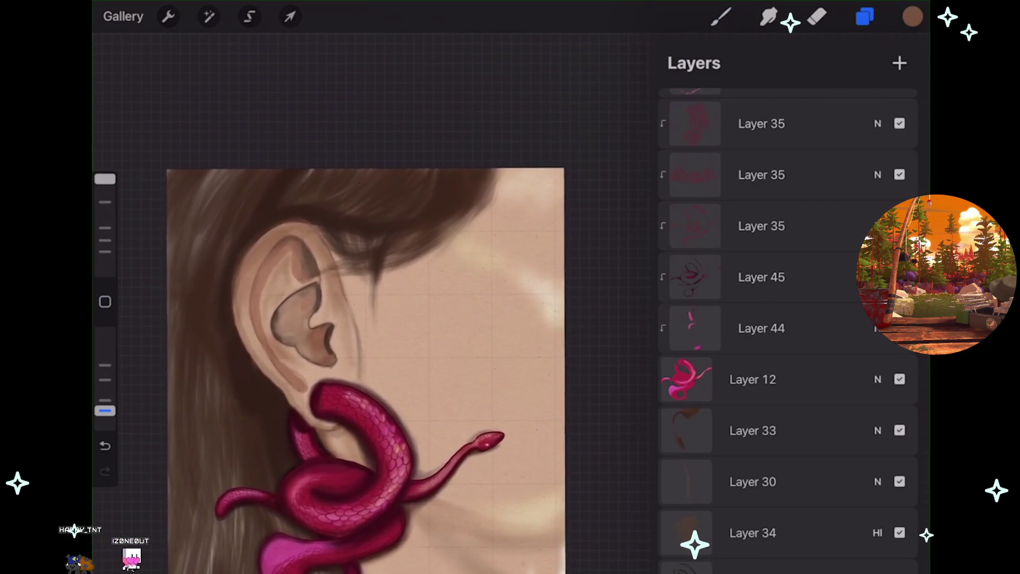
left_click(900, 328)
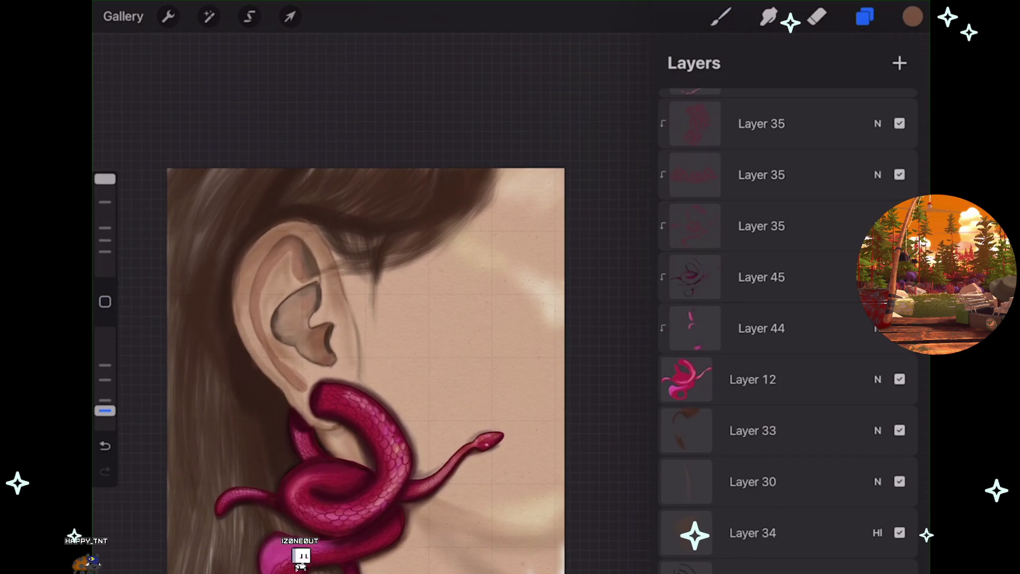
left_click(899, 277)
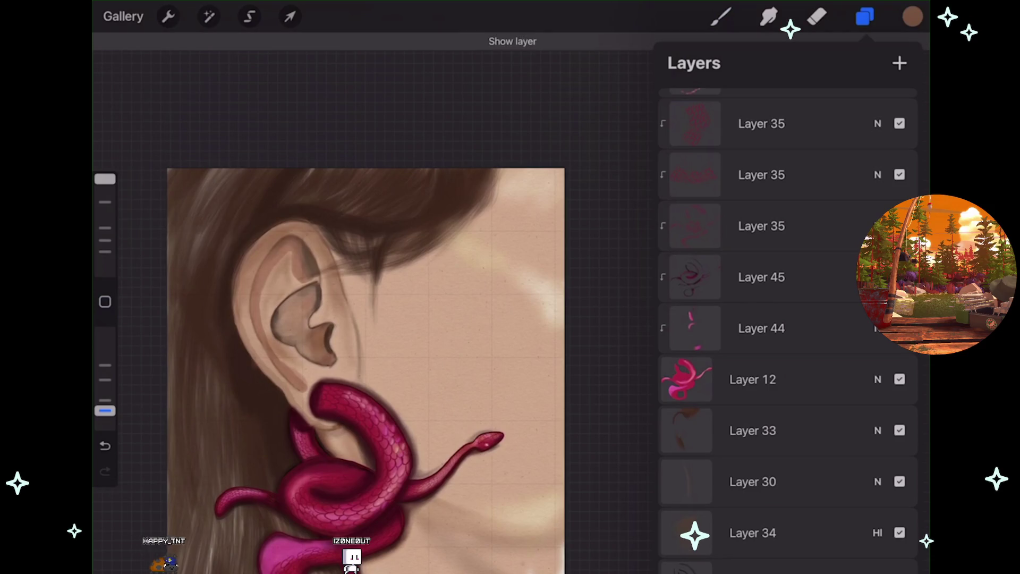
scroll(786, 319, "down", 2)
left_click(899, 199)
left_click(900, 199)
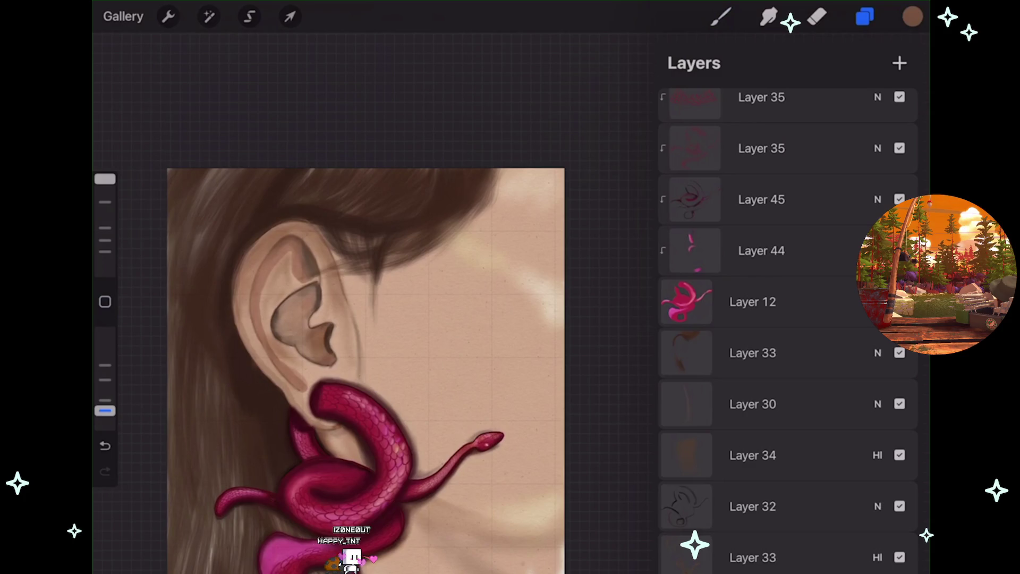
scroll(787, 319, "down", 2)
left_click(900, 272)
left_click(900, 272)
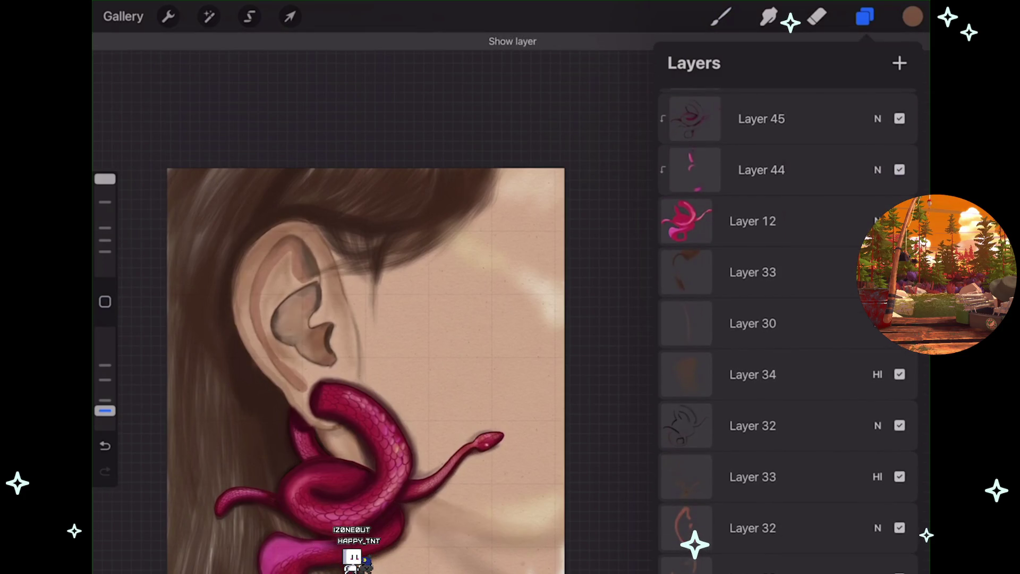
scroll(358, 355, "down", 2)
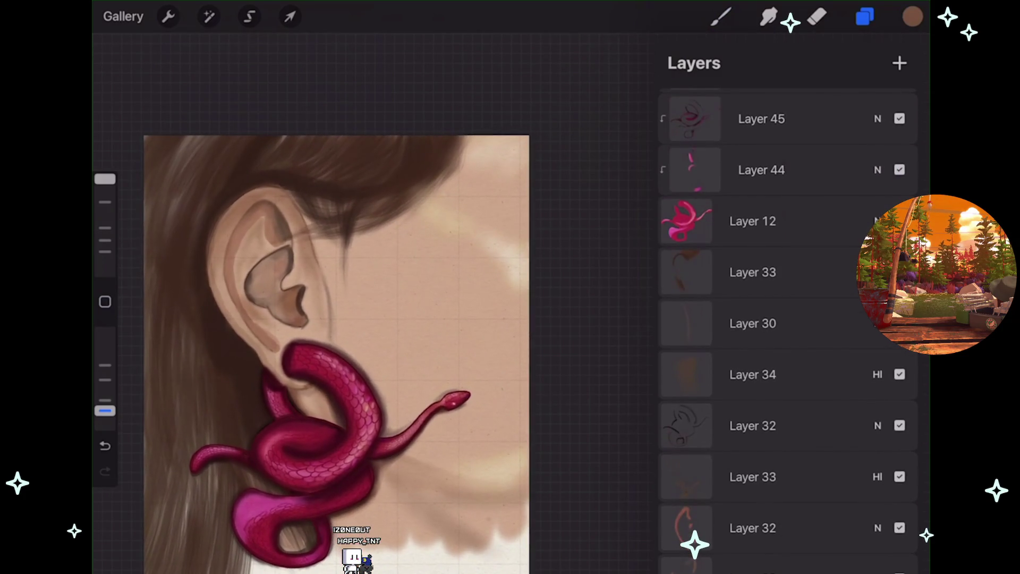
scroll(786, 319, "up", 2)
scroll(787, 319, "up", 1)
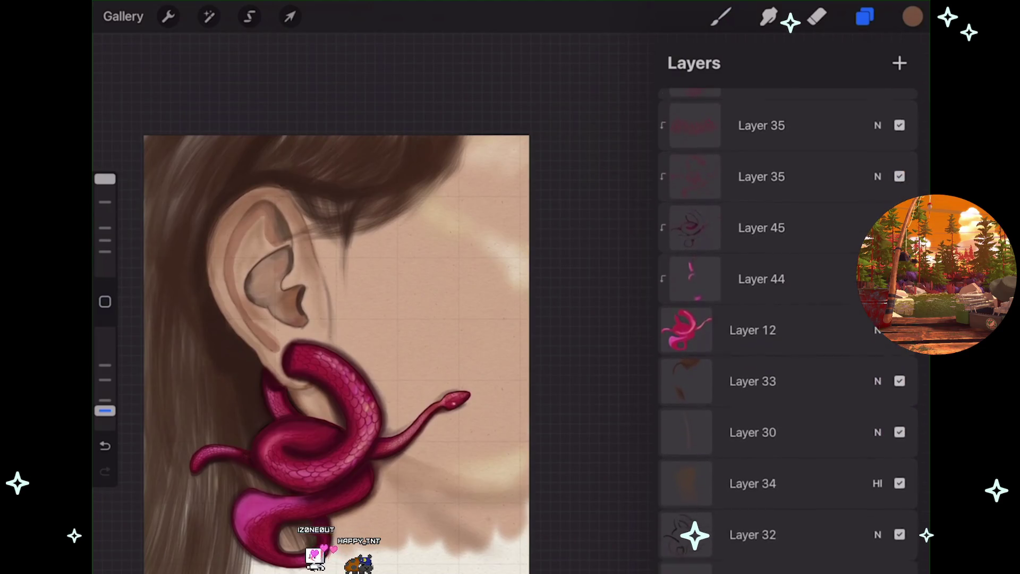
scroll(787, 319, "down", 1)
left_click(168, 17)
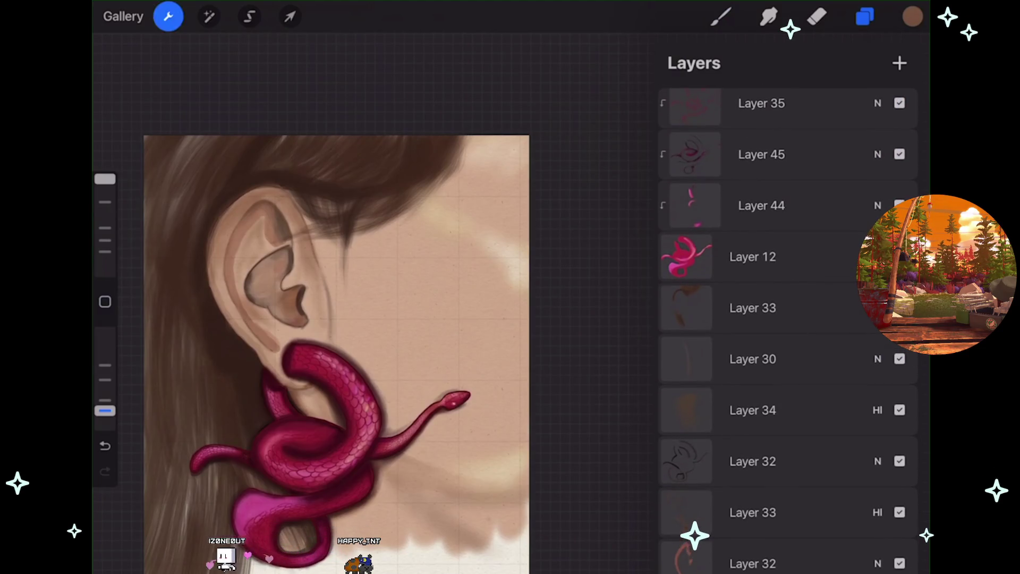
left_click(244, 432)
left_click(154, 131)
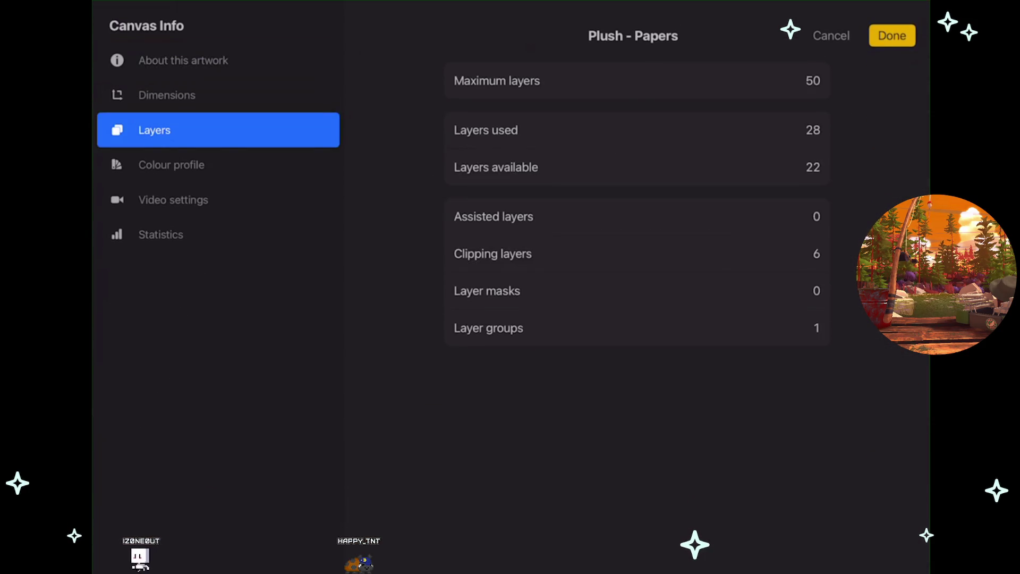
left_click(893, 37)
left_click(168, 17)
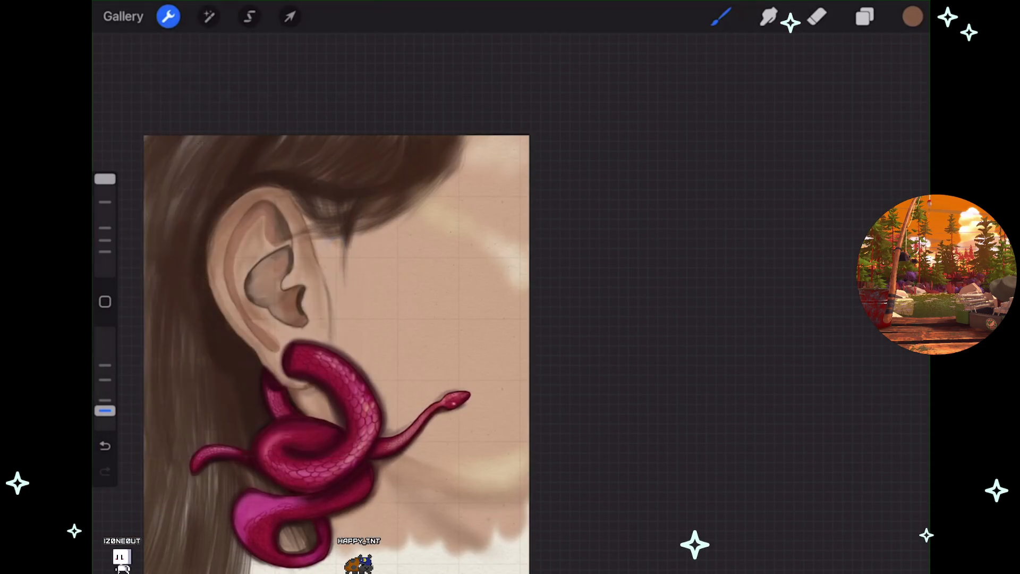
left_click(865, 17)
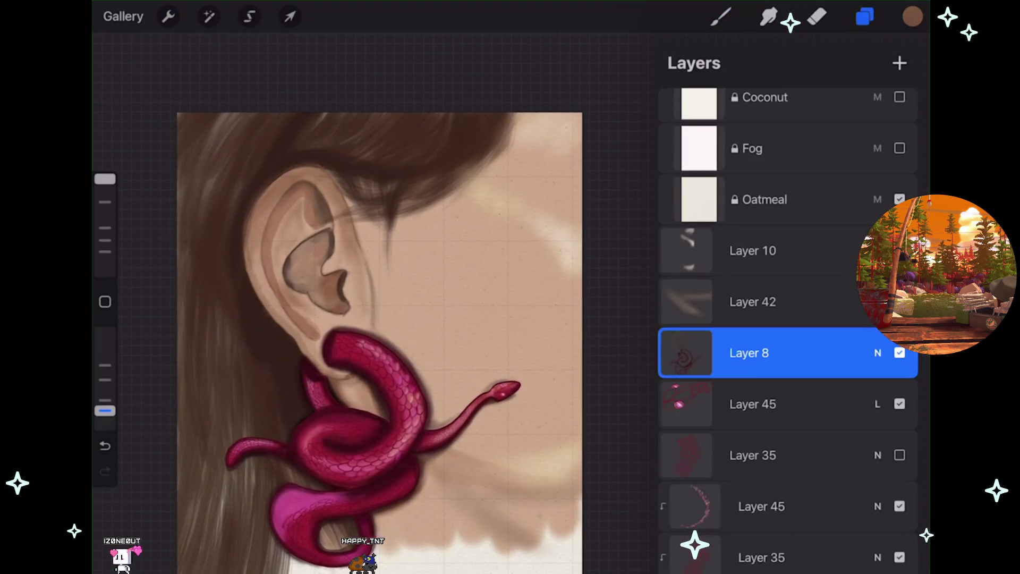
scroll(787, 319, "down", 2)
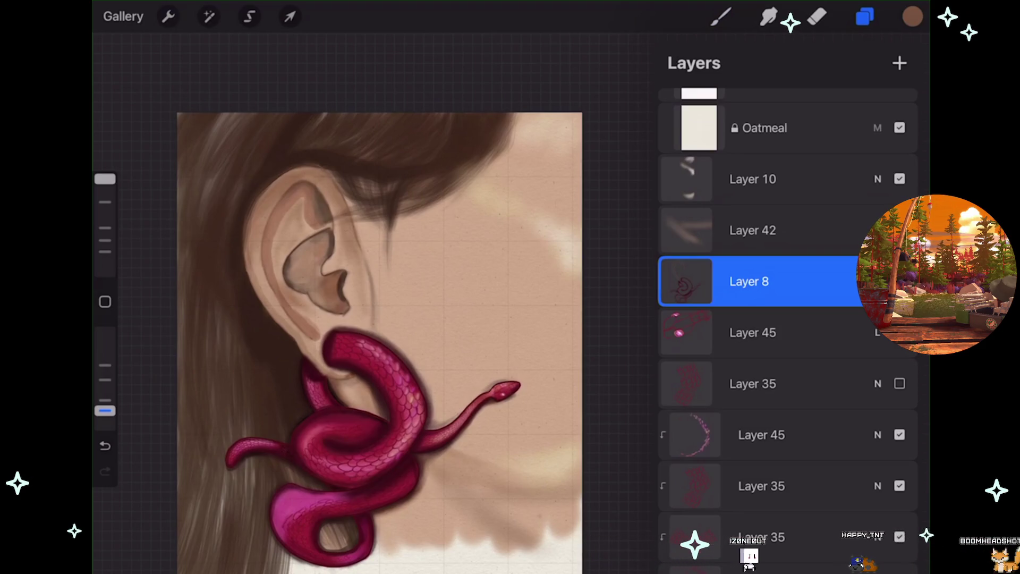
scroll(787, 319, "down", 5)
scroll(787, 319, "down", 3)
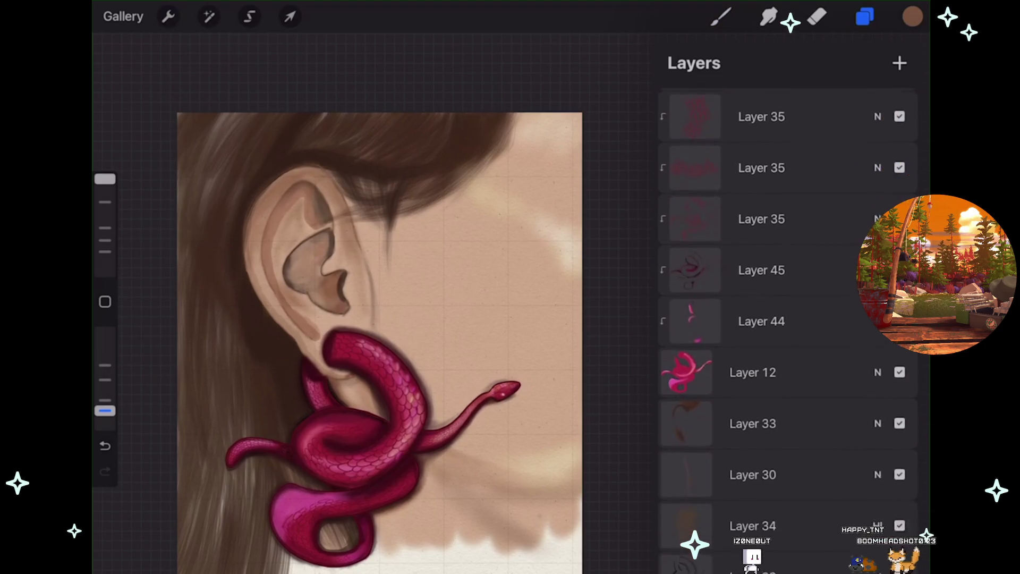
left_click(899, 374)
left_click(899, 375)
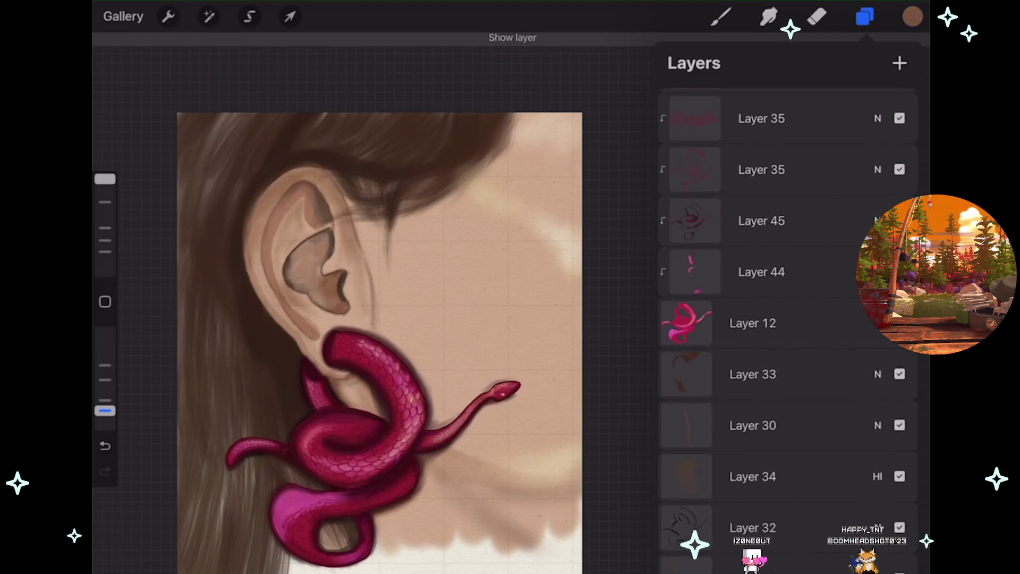
left_click(900, 425)
left_click(899, 425)
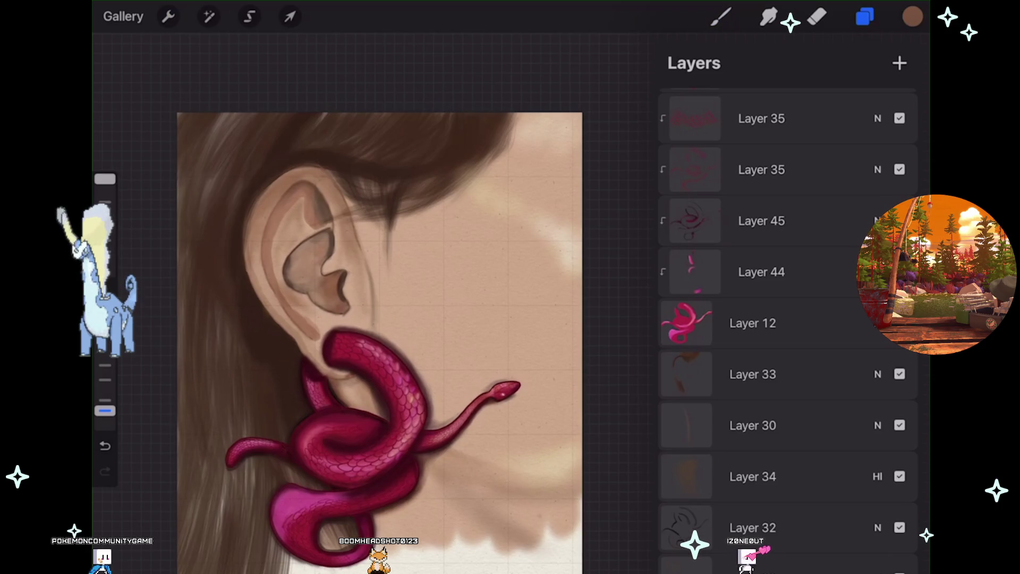
left_click(900, 323)
left_click(900, 323)
left_click(900, 375)
left_click(900, 374)
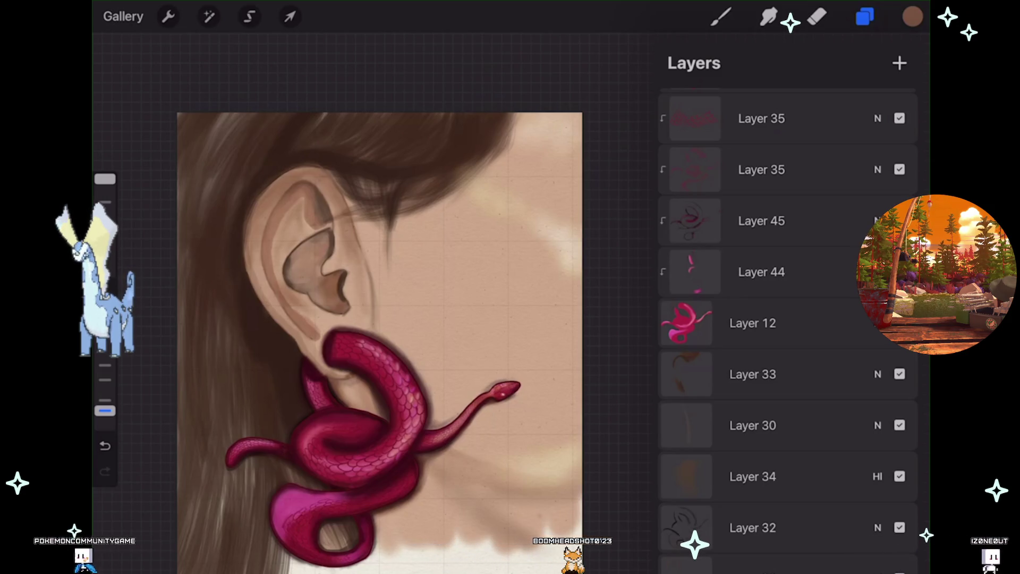
- Add a new layer above Layer 33 and choose the first HairRealisticPart2 brush
left_click(900, 64)
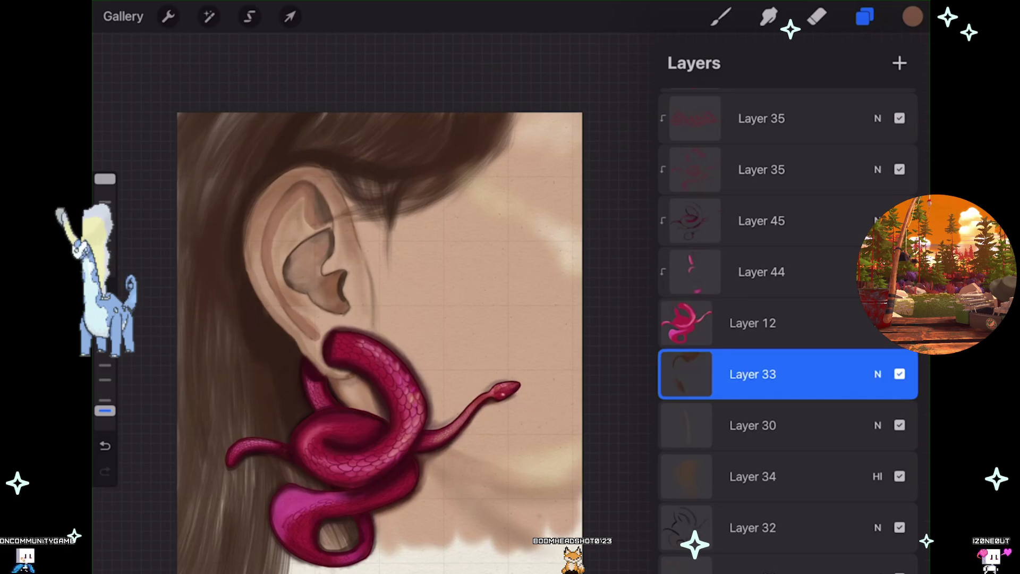
left_click(721, 16)
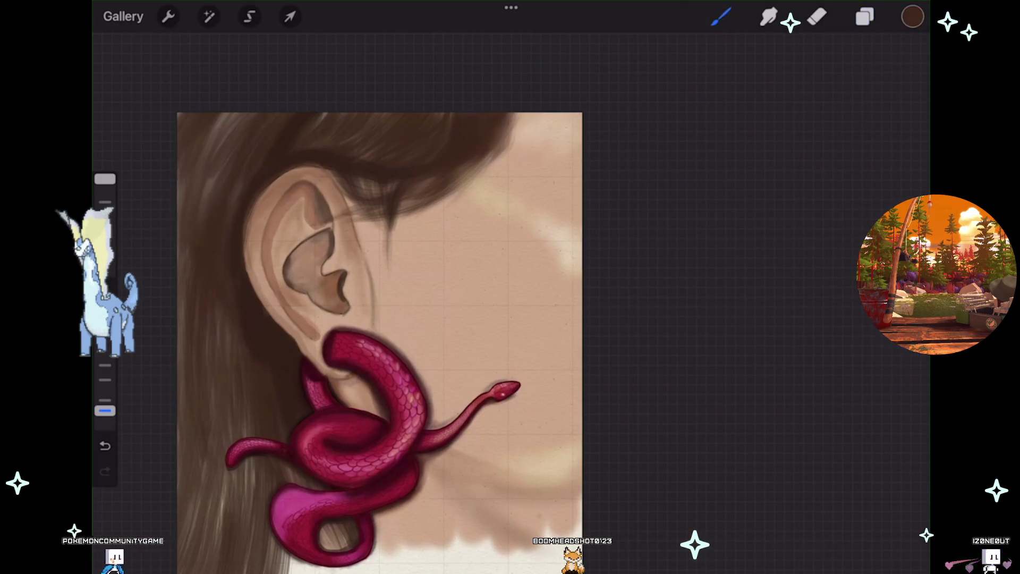
left_click(722, 17)
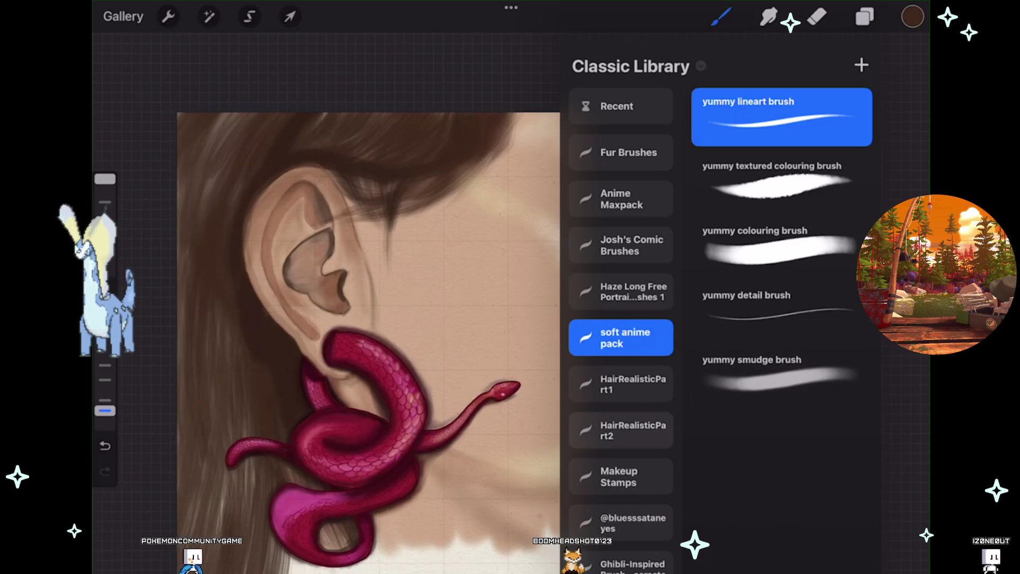
left_click(620, 430)
left_click(782, 102)
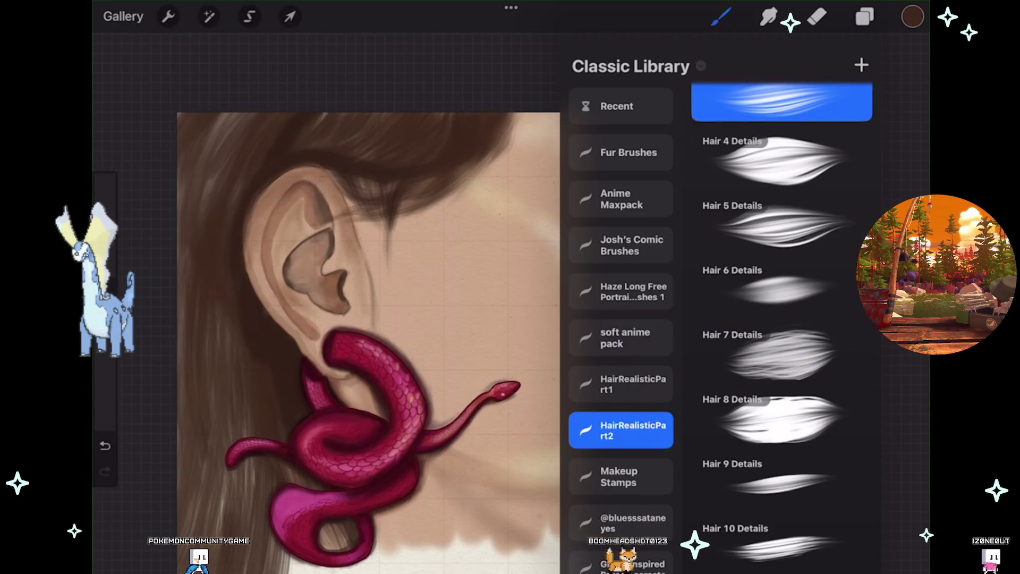
left_click(721, 17)
- Set the brush to 28% and paint a dense dark strand crossing down the cheek
scroll(372, 319, "up", 3)
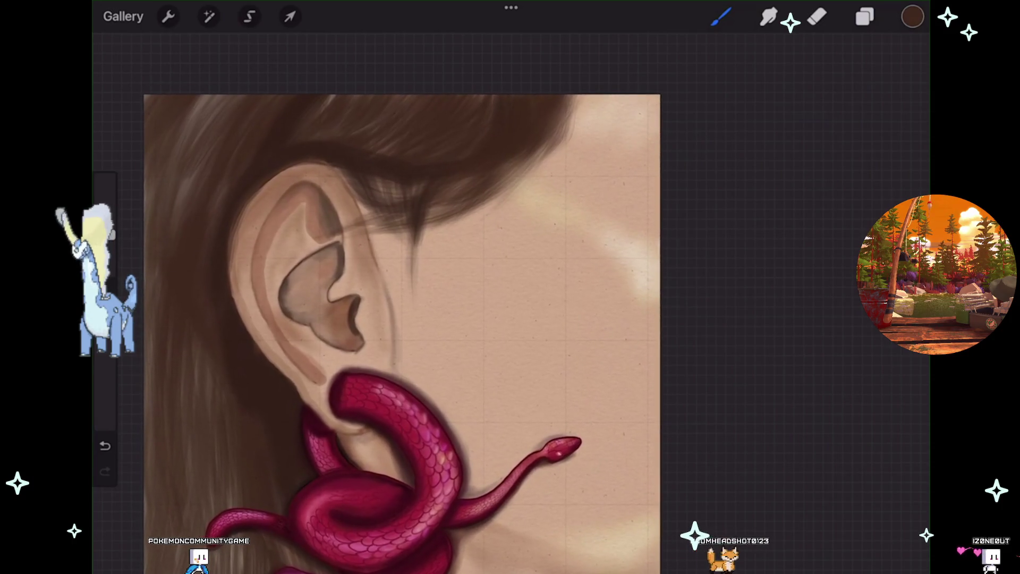
key("ctrl+z")
left_click_drag(105, 420, 105, 183)
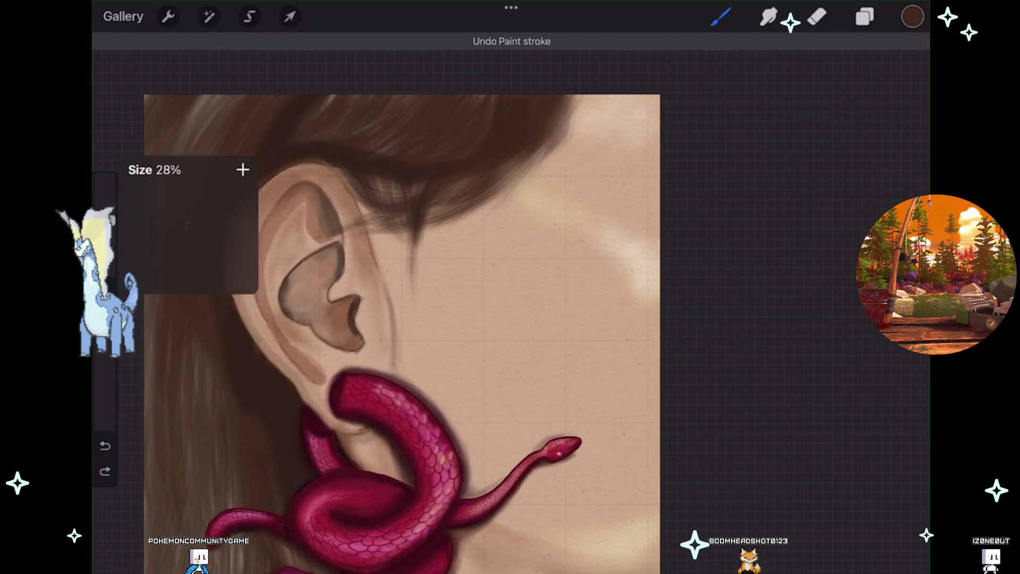
mouse_move(547, 151)
left_mouse_down()
mouse_move(565, 264)
mouse_move(616, 372)
left_mouse_up()
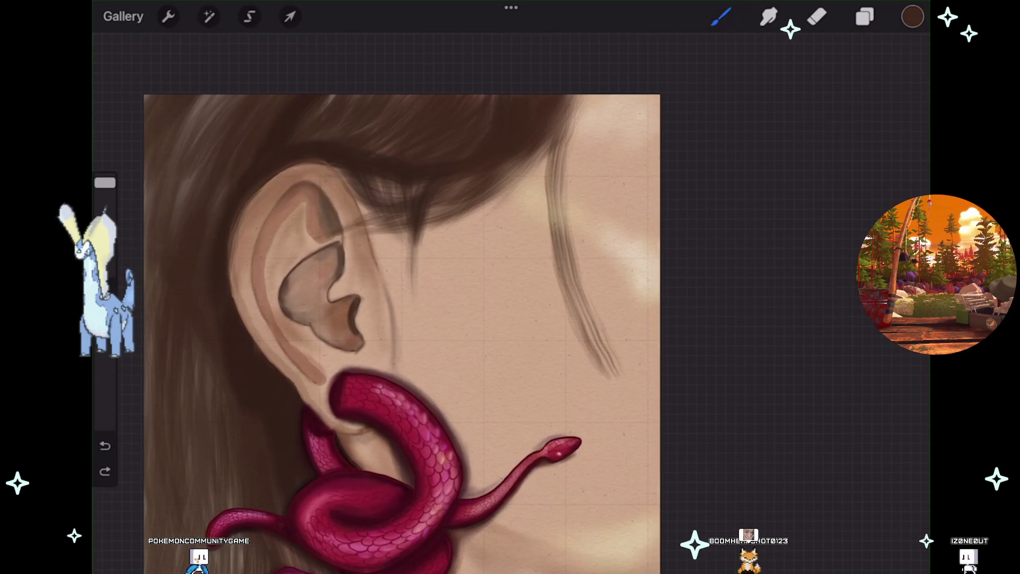
mouse_move(552, 125)
left_mouse_down()
mouse_move(603, 359)
mouse_move(624, 402)
left_mouse_up()
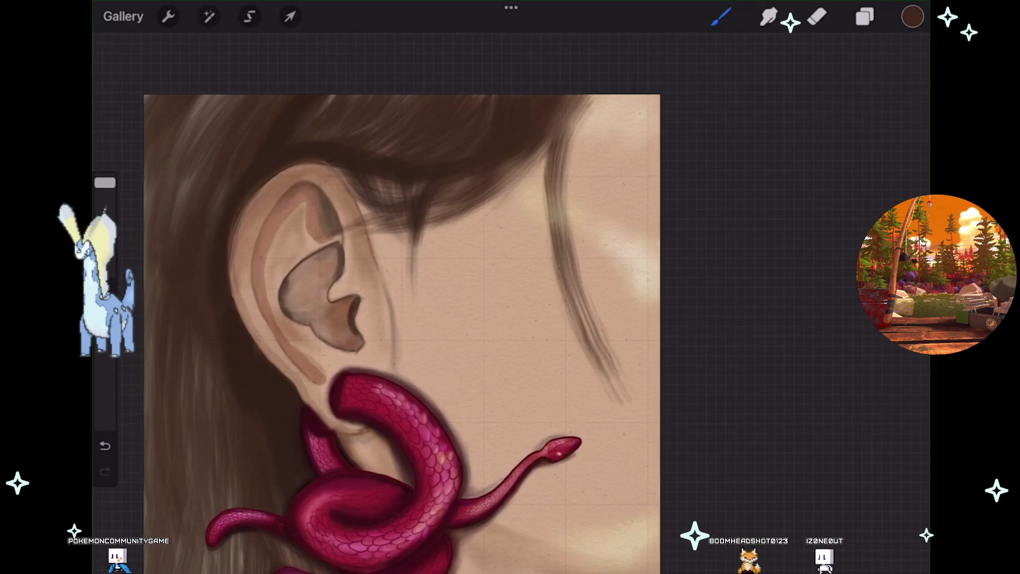
left_click_drag(548, 138, 536, 260)
left_click_drag(555, 148, 534, 306)
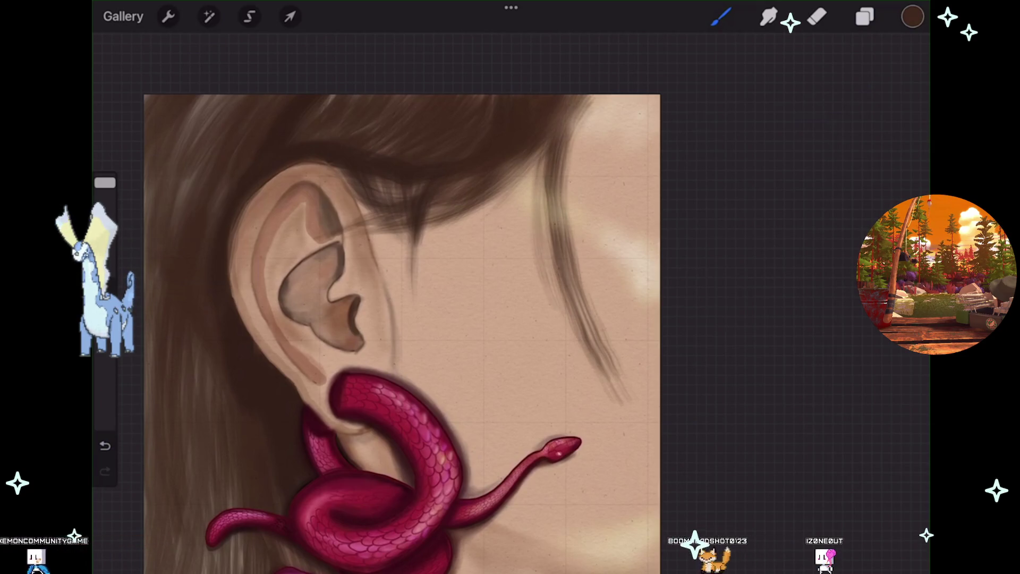
left_click_drag(548, 147, 532, 266)
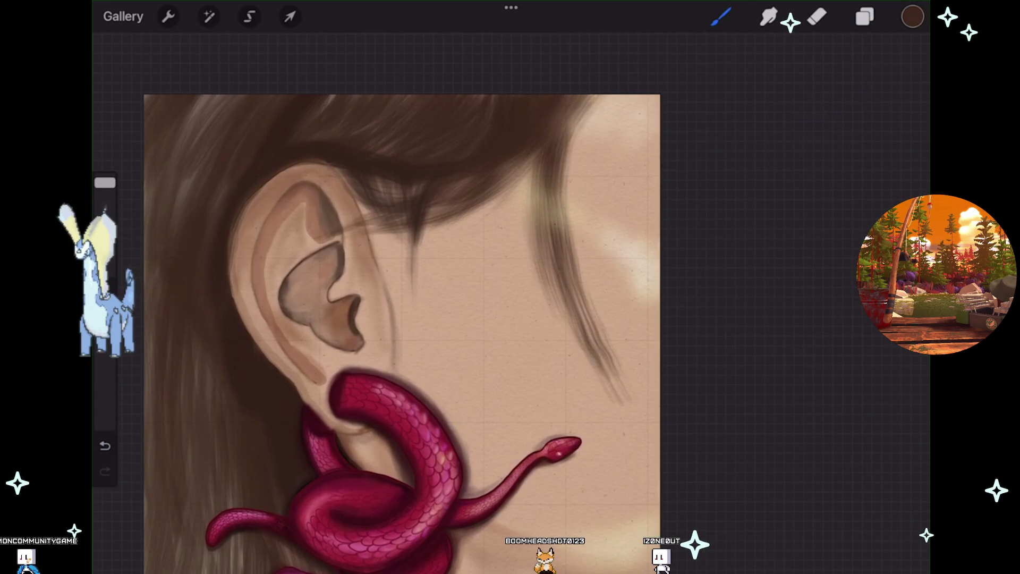
left_click_drag(585, 103, 632, 114)
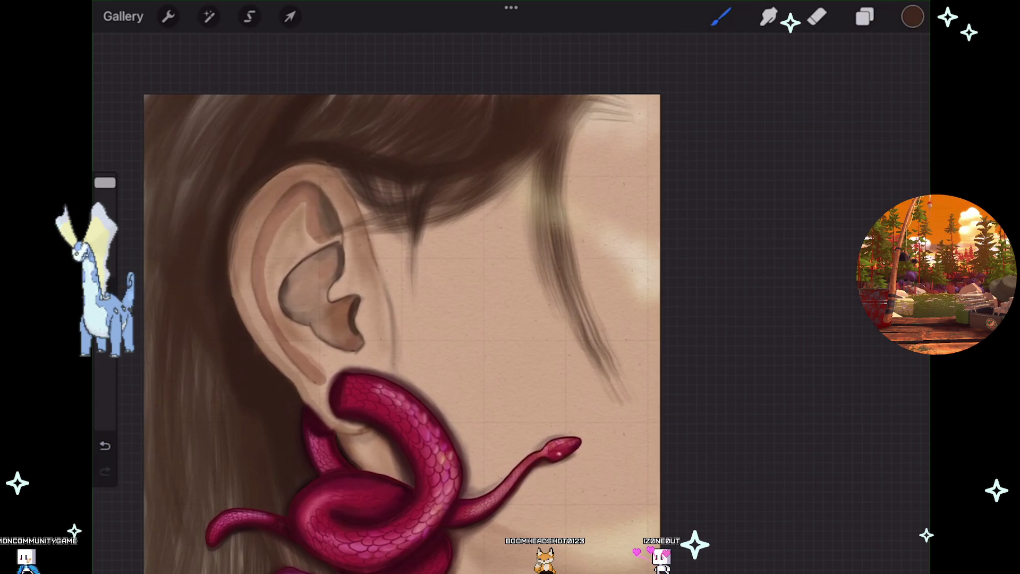
key("ctrl+z")
- Add another layer and try curved strands near the right edge, undoing each attempt
left_click(865, 16)
left_click(900, 64)
left_click(865, 16)
left_click(721, 17)
left_click_drag(593, 114, 625, 293)
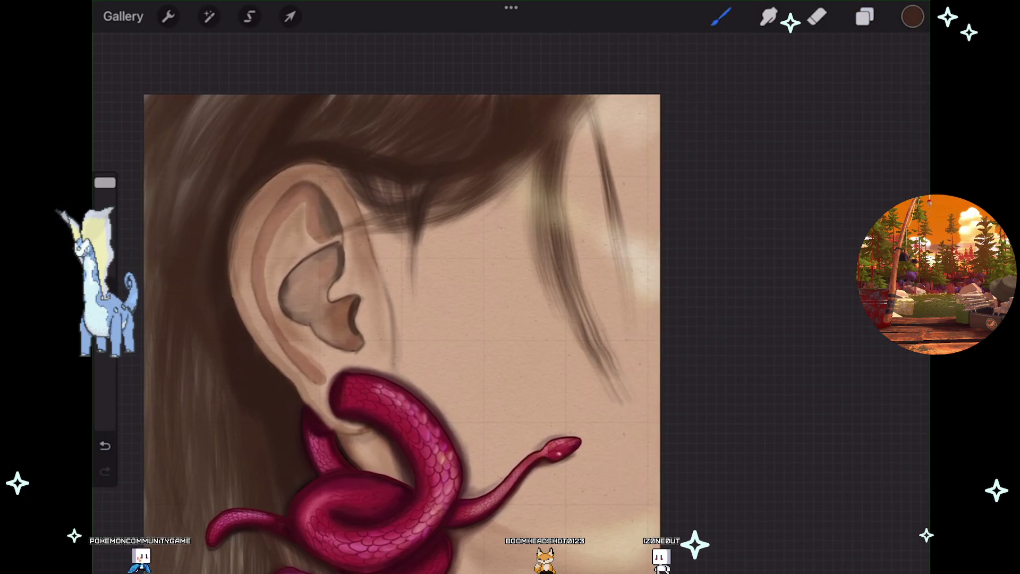
key("ctrl+z")
left_click_drag(606, 100, 652, 287)
left_click_drag(638, 176, 651, 388)
key("ctrl+z")
left_click_drag(606, 101, 638, 372)
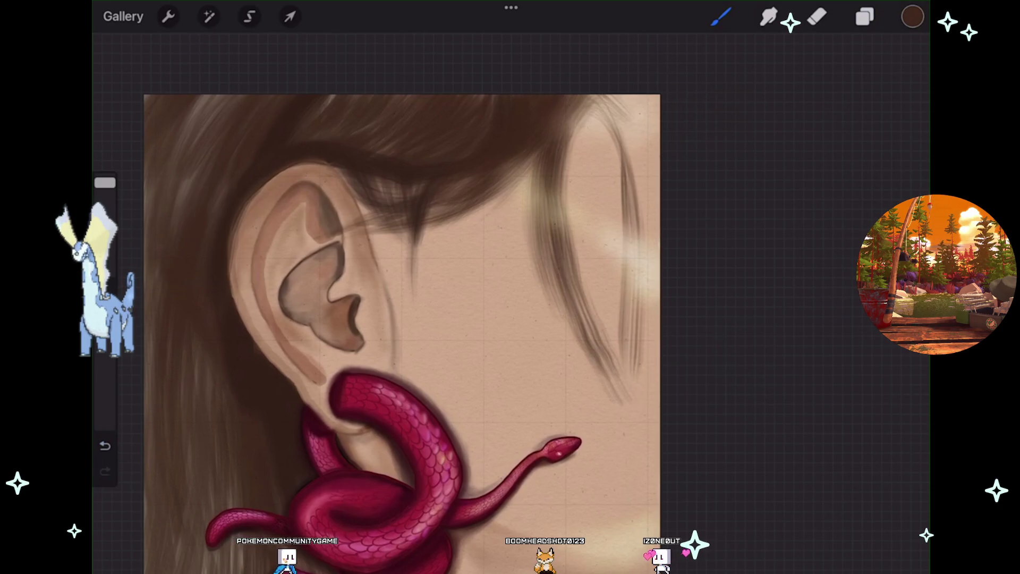
key("ctrl+z")
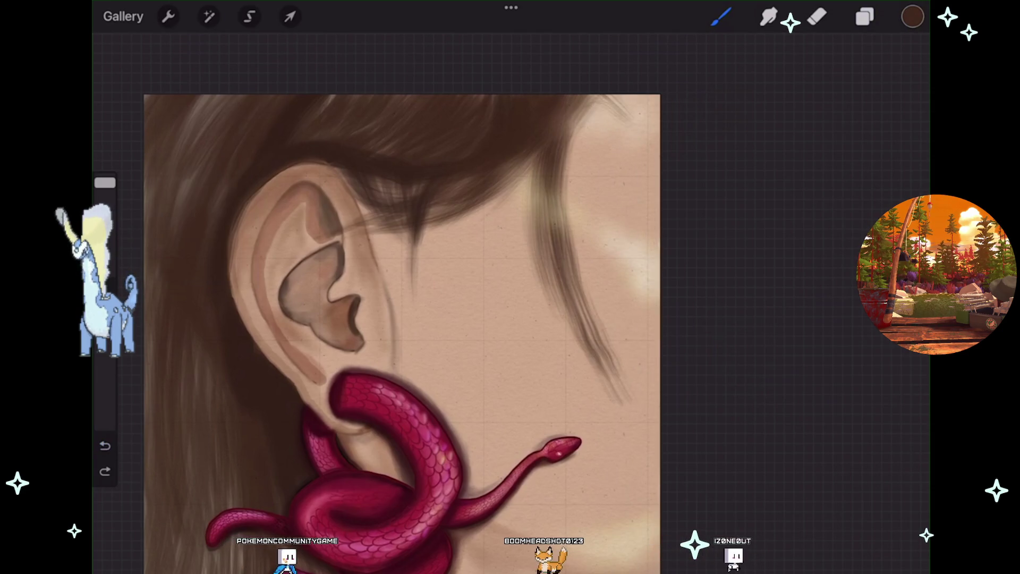
key("ctrl+z")
- After discarding two attempts, paint a dark hair strand across the cheek
mouse_move(635, 256)
left_mouse_down()
mouse_move(597, 409)
mouse_move(566, 481)
left_mouse_up()
key("ctrl+z")
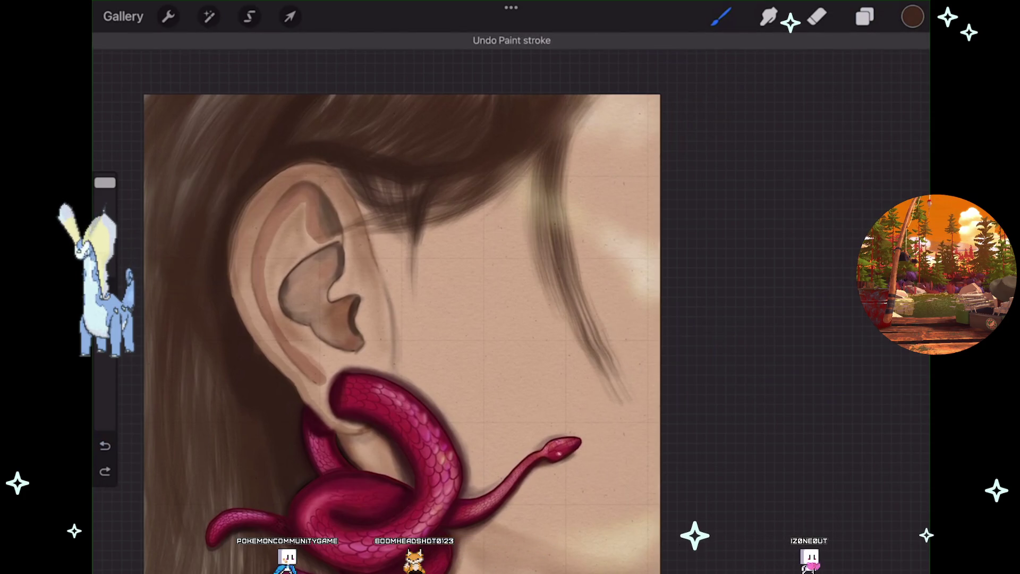
left_click_drag(547, 178, 622, 367)
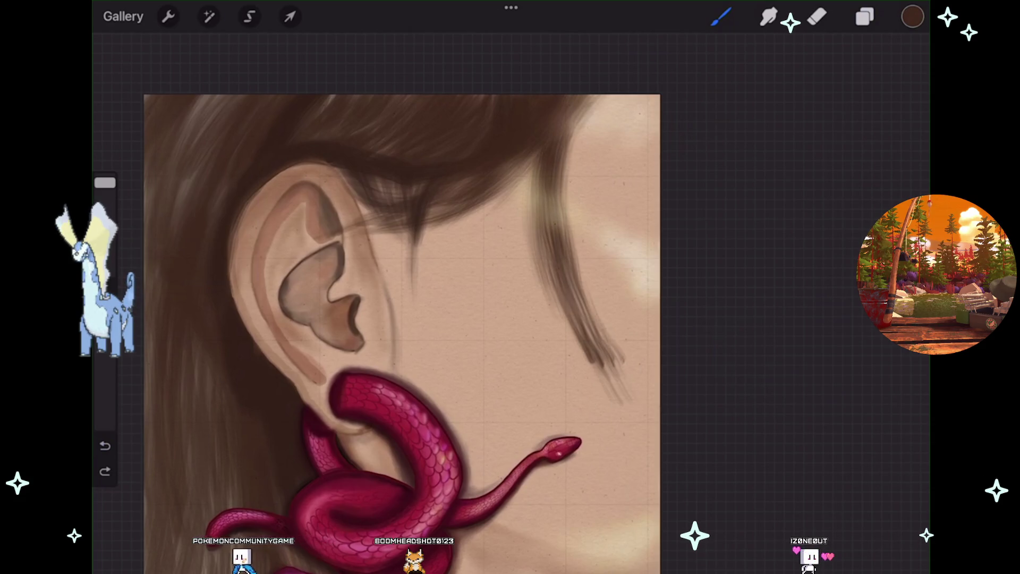
key("ctrl+z")
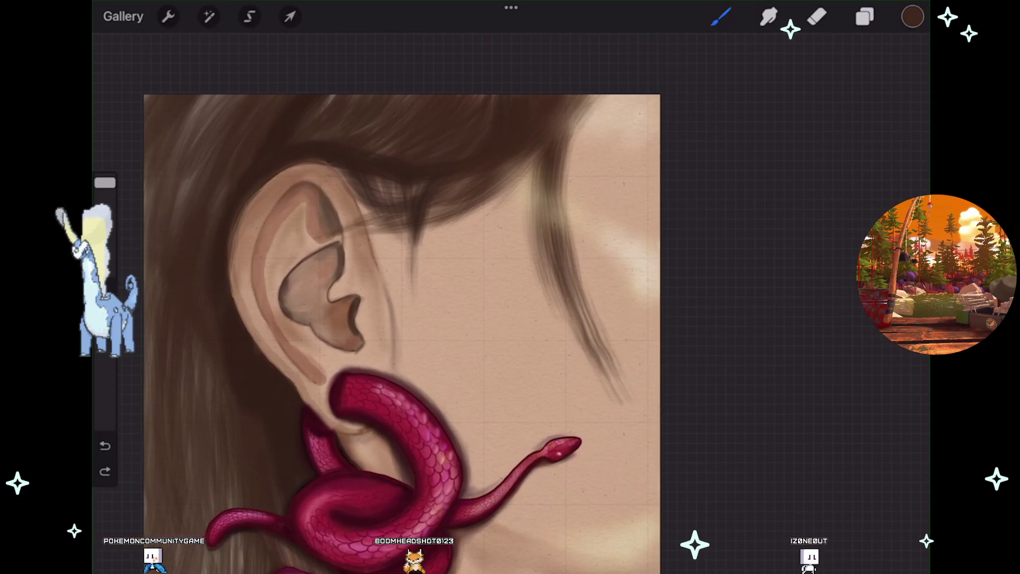
left_click_drag(547, 218, 584, 341)
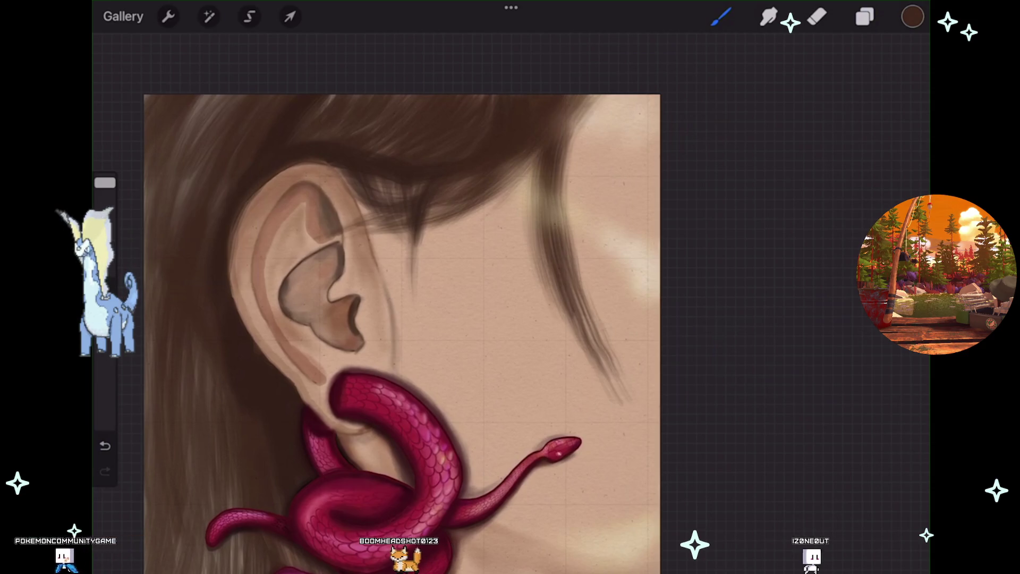
scroll(402, 335, "down", 2)
scroll(388, 356, "down", 1)
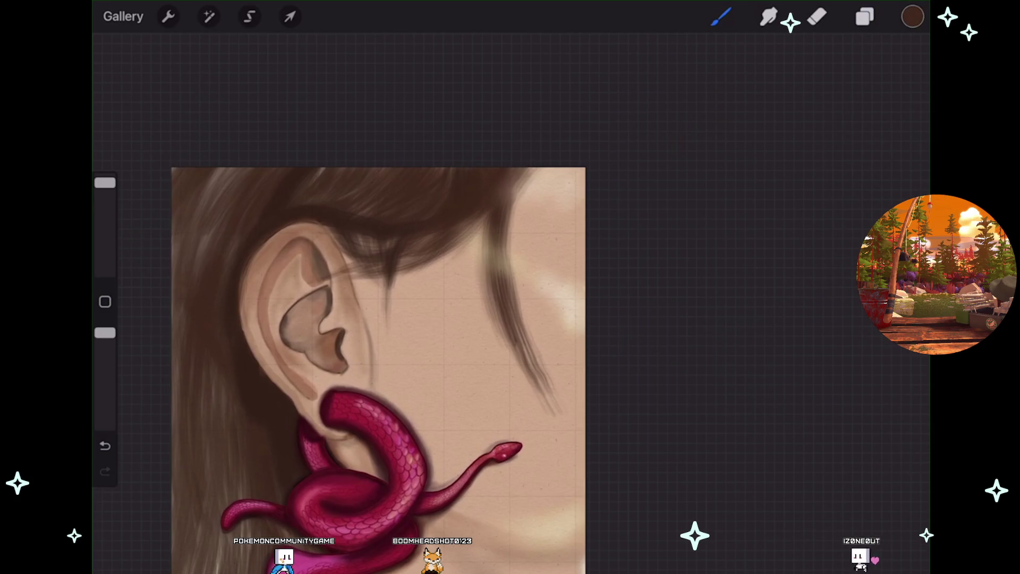
- Undo the last four hair strokes, including the faint one near the jaw
scroll(308, 271, "up", 3)
scroll(340, 297, "up", 2)
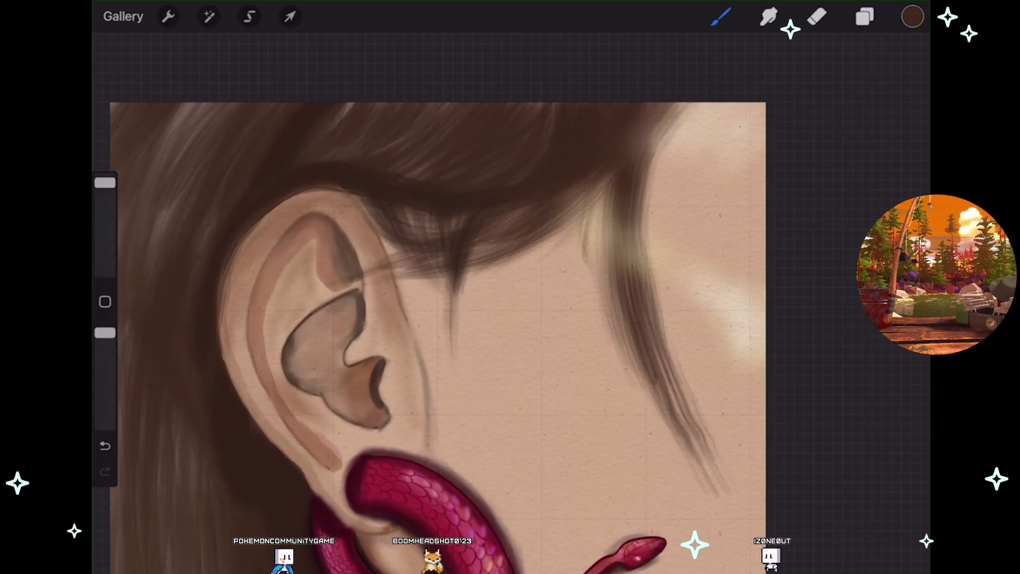
left_click(105, 446)
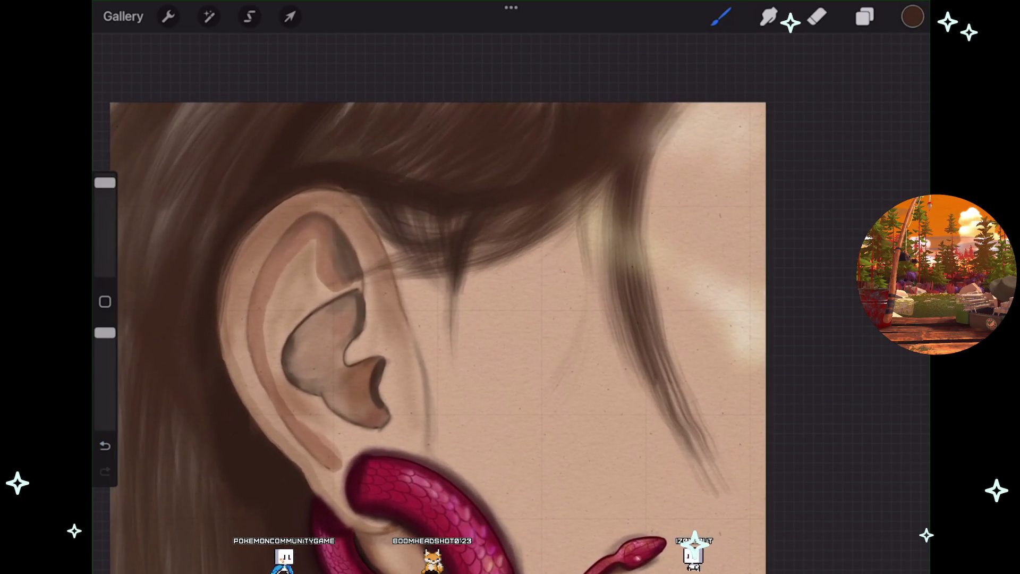
left_click(105, 445)
left_click(105, 445)
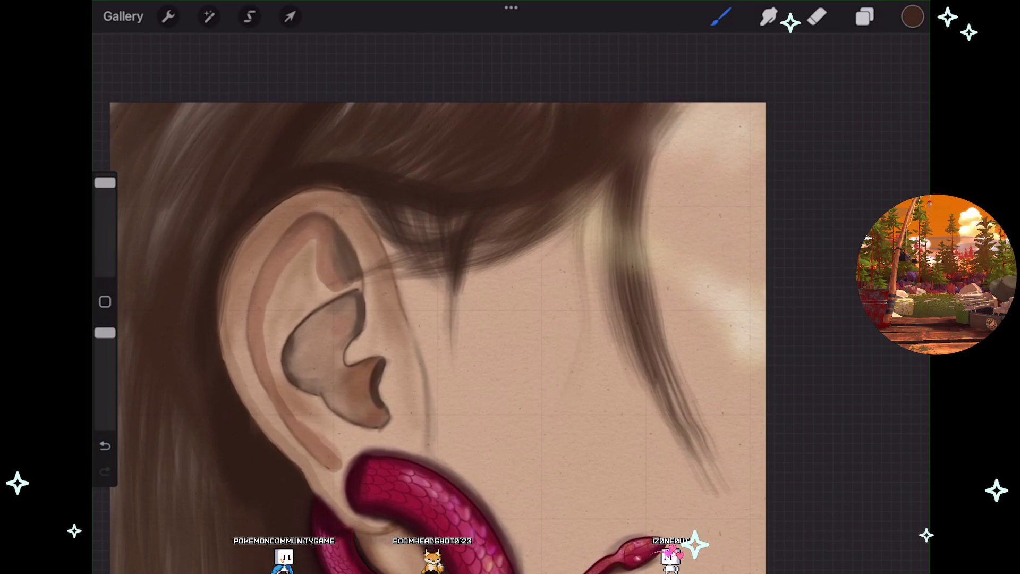
key("ctrl+z")
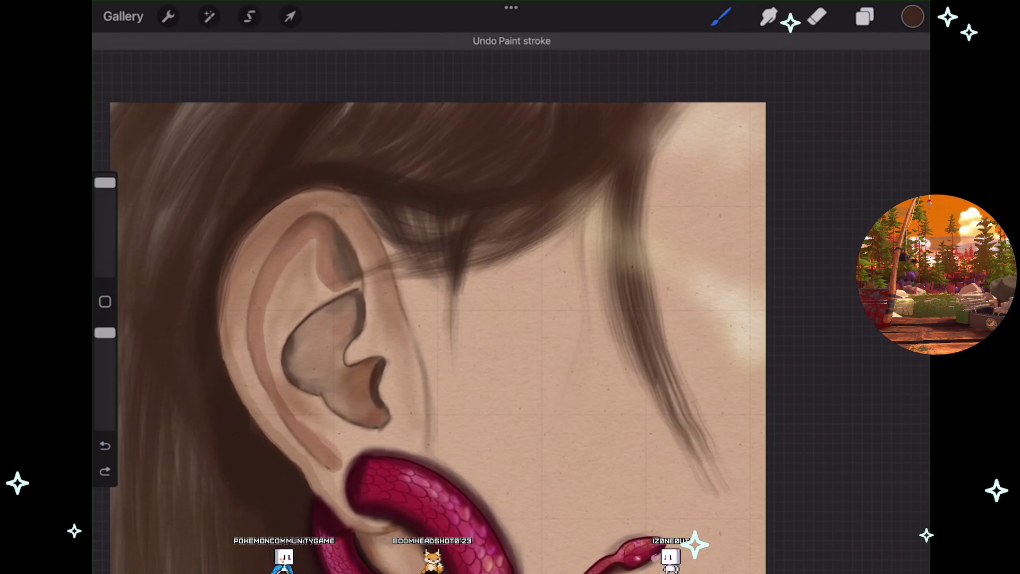
- Try two more faint cheek strands, discard them, shrink the brush, and undo the last stroke
left_click_drag(585, 340, 555, 409)
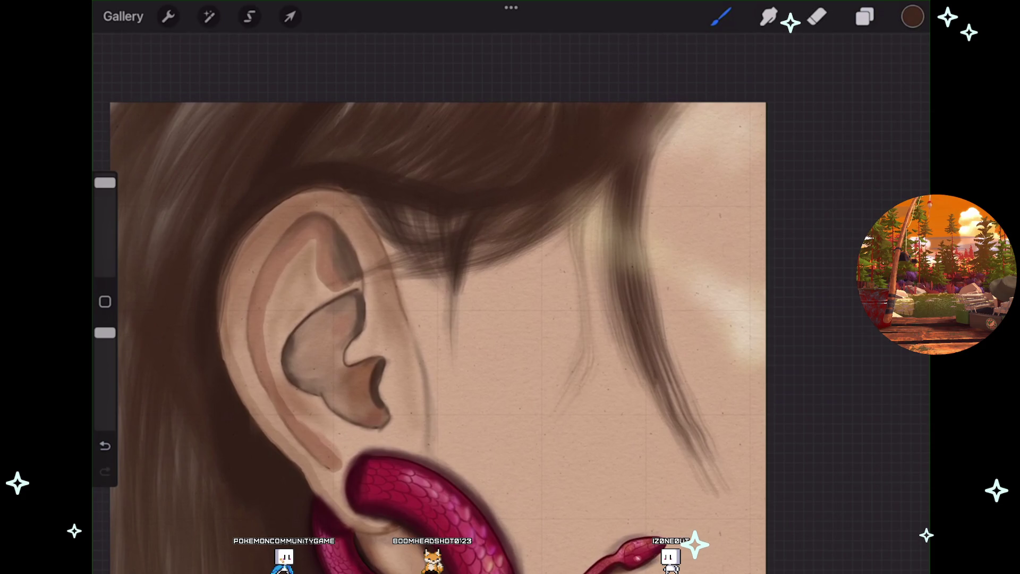
key("ctrl+z")
left_click_drag(590, 240, 566, 356)
key("ctrl+z")
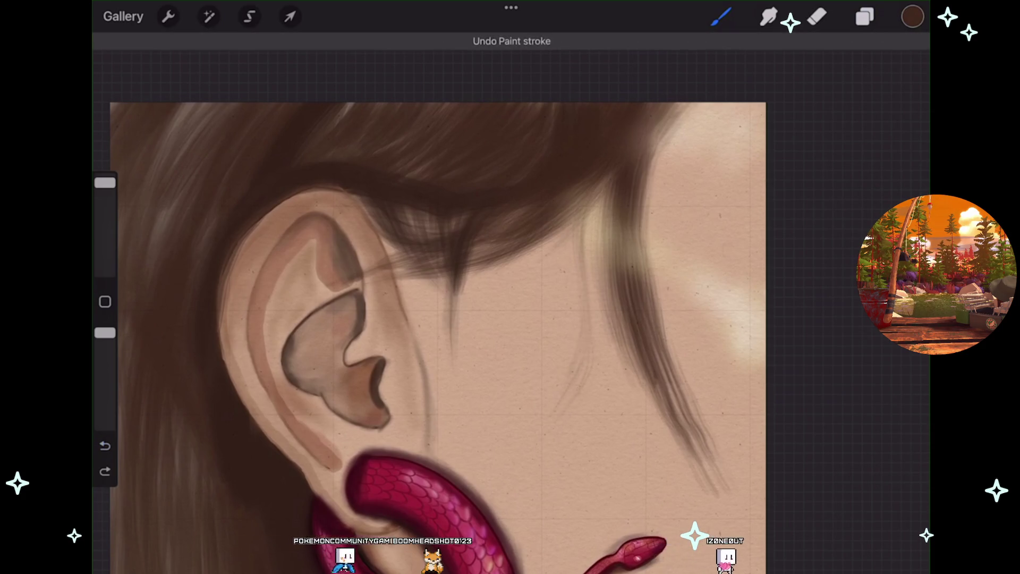
left_click_drag(105, 182, 105, 202)
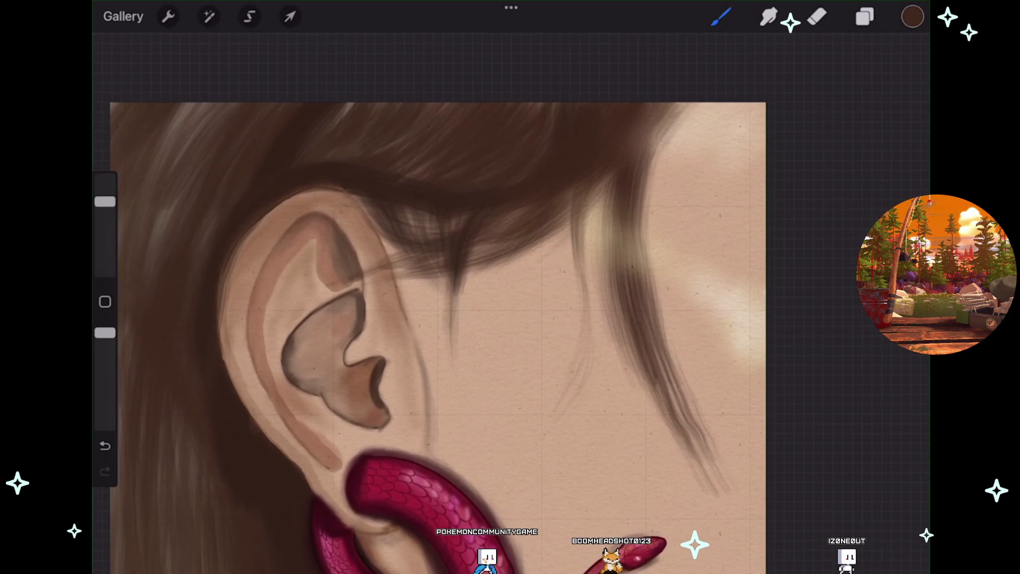
scroll(615, 368, "down", 2)
scroll(479, 239, "up", 3)
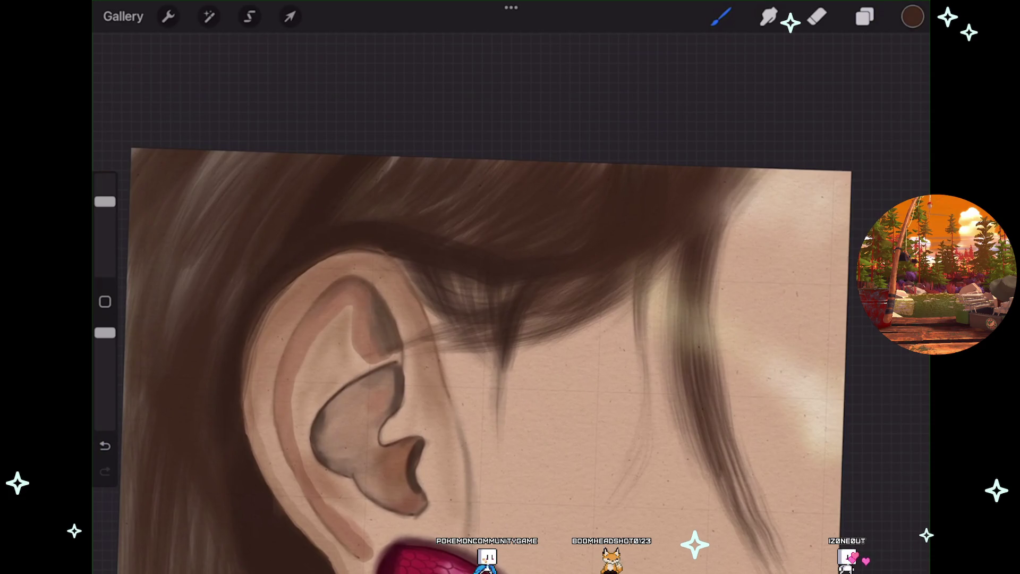
key("ctrl+z")
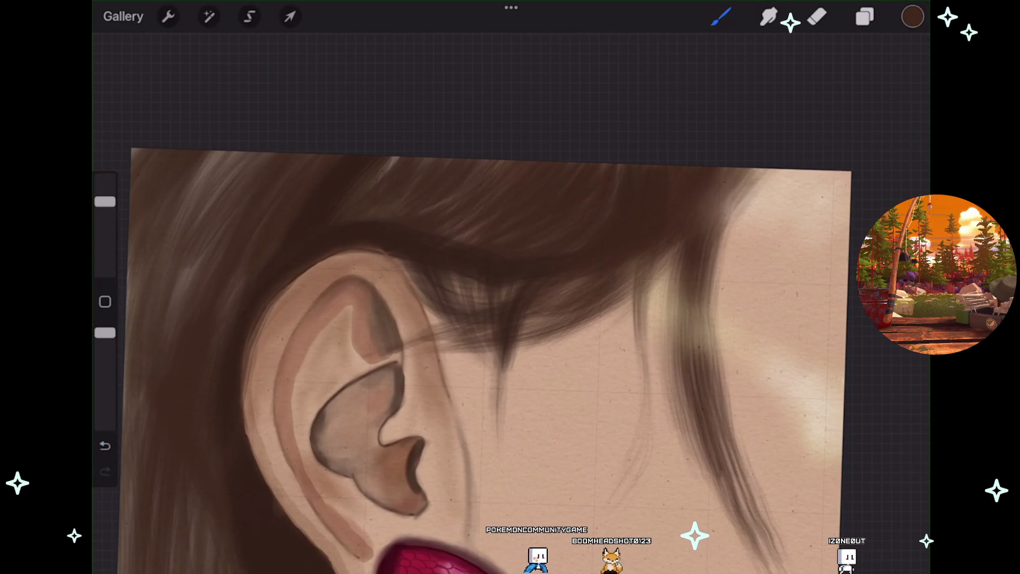
scroll(479, 345, "down", 2)
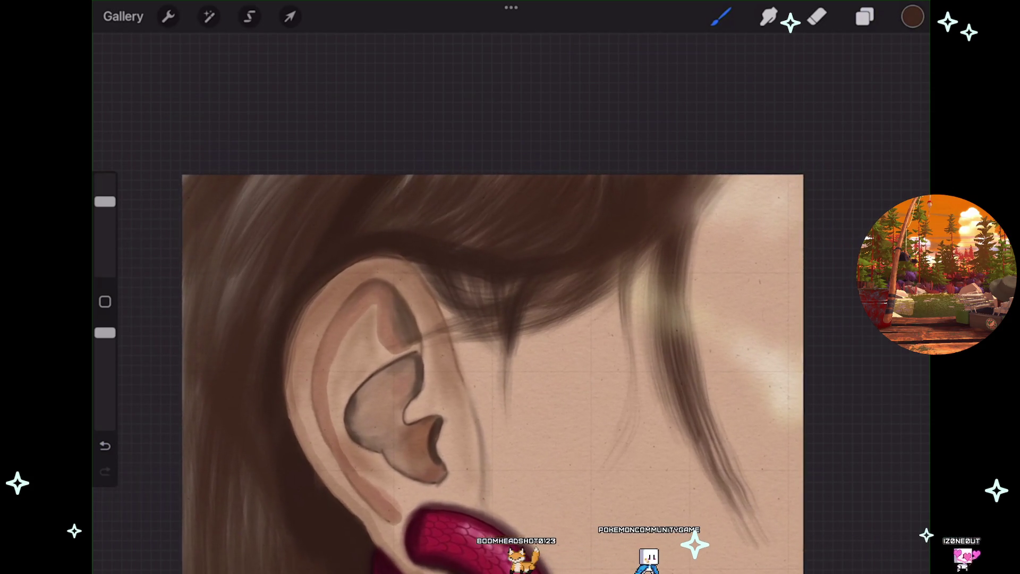
scroll(479, 345, "down", 3)
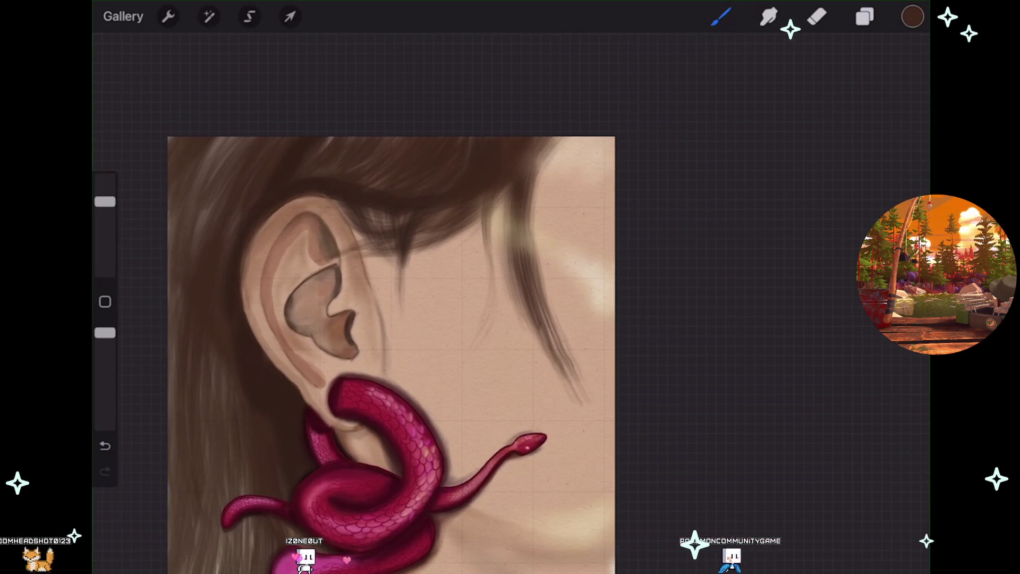
scroll(372, 351, "down", 3)
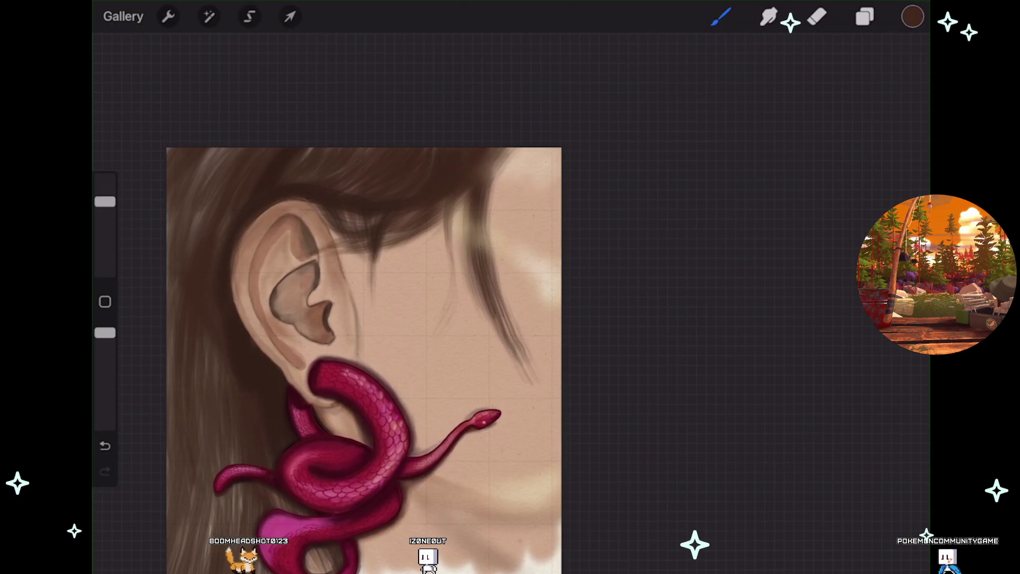
scroll(364, 361, "up", 3)
- Undo two strokes, check Layer 30's hair strands, and duplicate Layer 30
key("ctrl+z")
key("l")
left_click(900, 404)
left_click(899, 404)
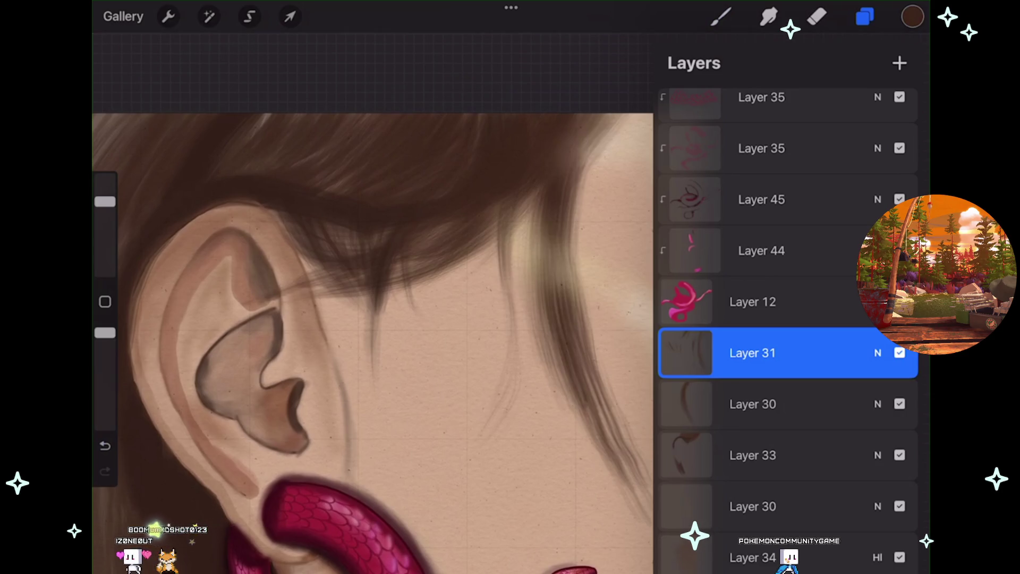
left_click_drag(851, 404, 771, 404)
left_click(824, 404)
- Warp the duplicated strand into a crossing shape toward the snake, then undo the warp
scroll(372, 340, "down", 2)
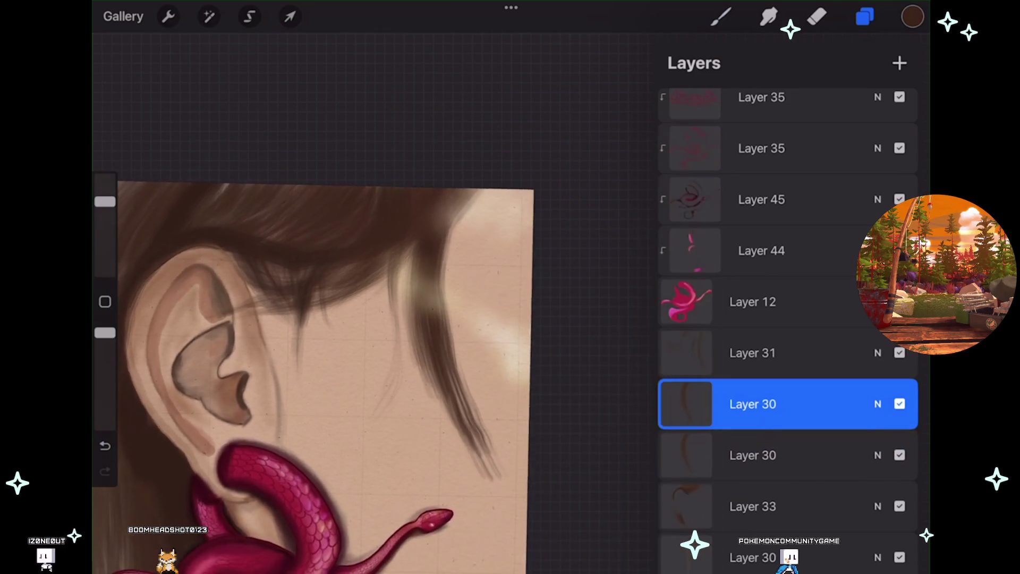
key("v")
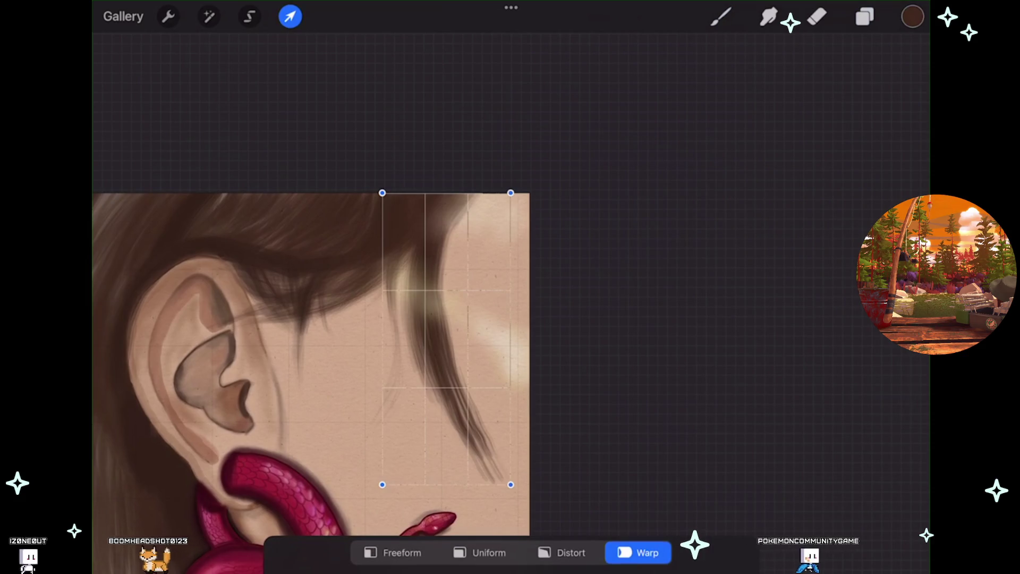
left_click_drag(426, 346, 468, 346)
left_click_drag(468, 240, 478, 229)
left_click_drag(452, 266, 473, 234)
left_click_drag(382, 485, 446, 518)
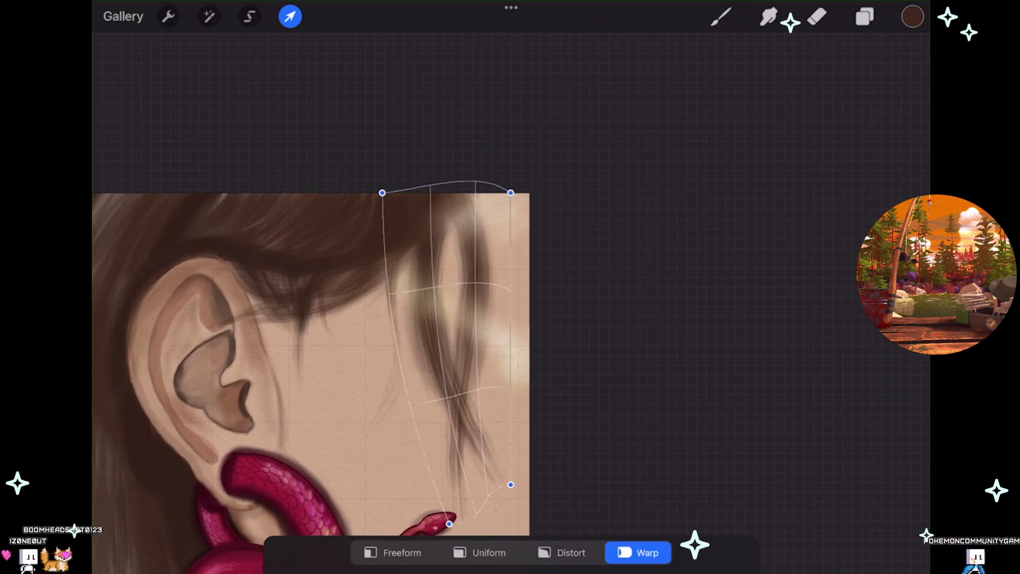
left_click(489, 553)
left_click(291, 17)
key("b")
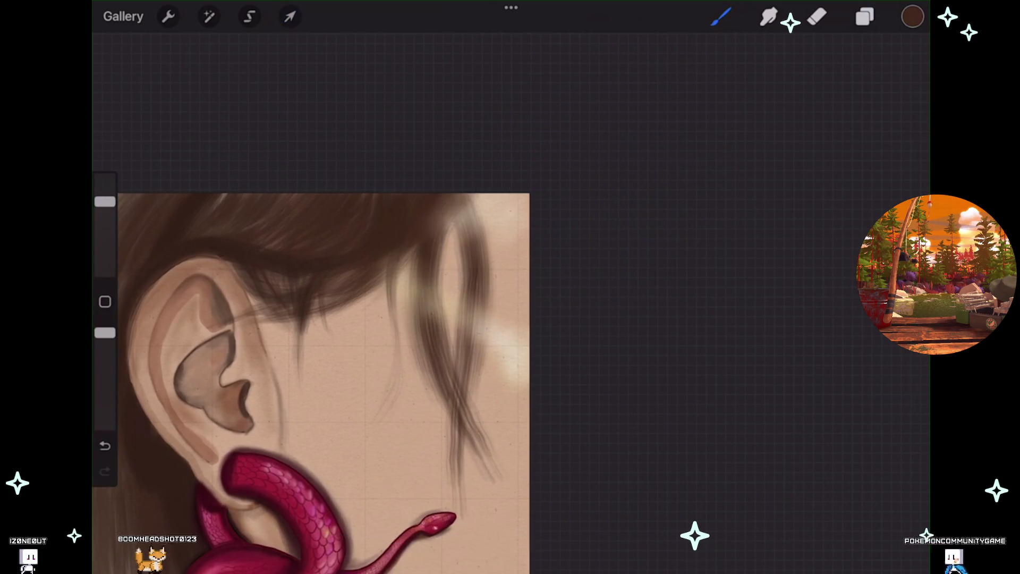
key("ctrl+z")
key("ctrl+z")
key("ctrl+z")
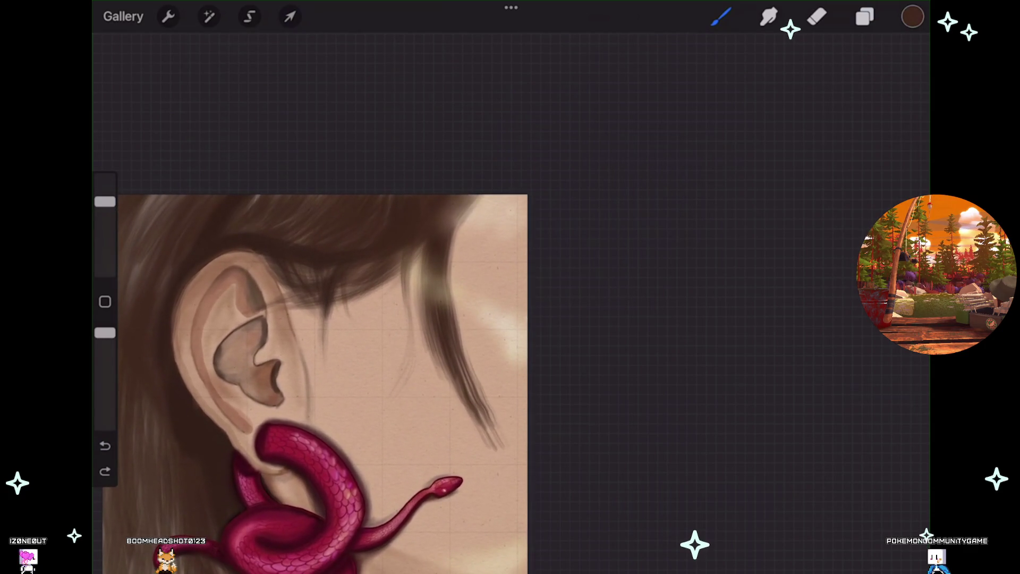
- Zoom in and back out to review the dark cheek strands above the snake earring
scroll(244, 414, "up", 5)
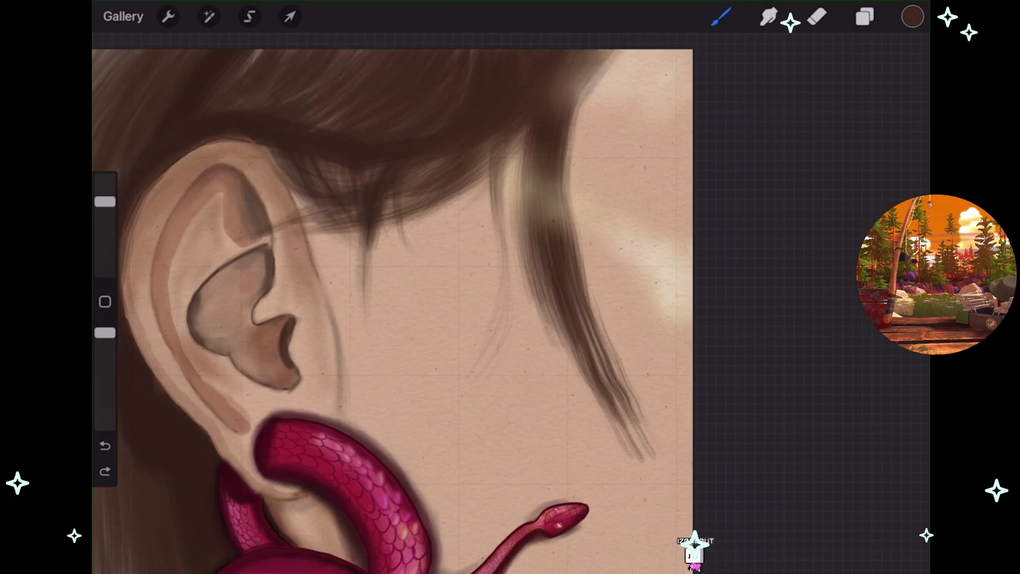
scroll(393, 314, "down", 3)
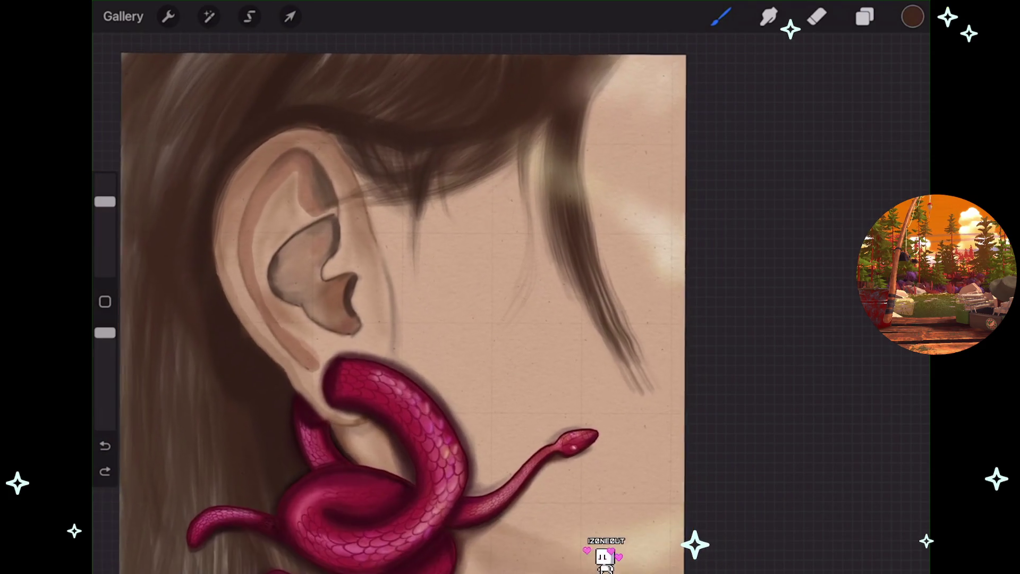
- Redo the last undone action and compare the painting with Layer 30 hidden and shown
left_click(865, 16)
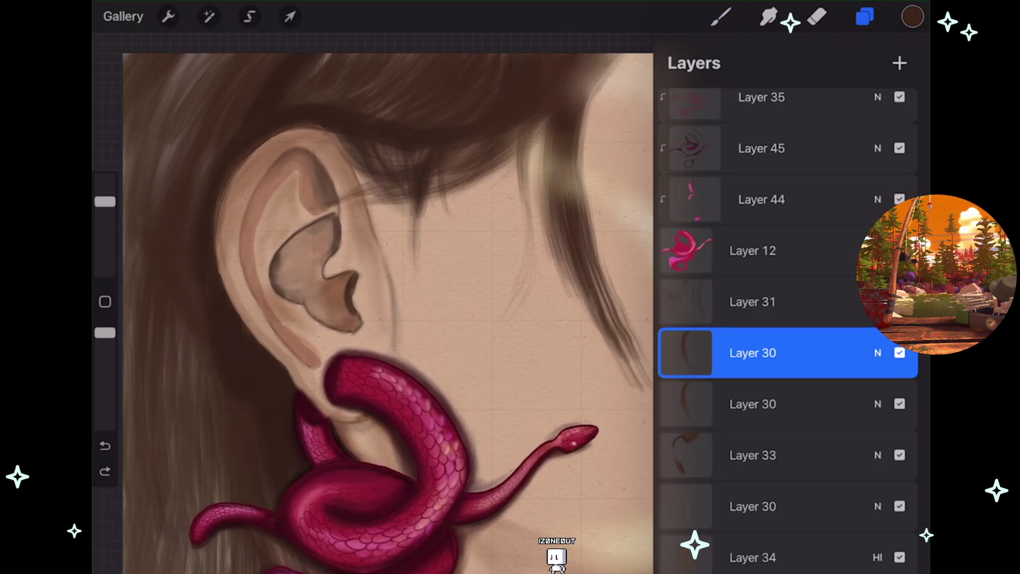
key("ctrl+shift+z")
scroll(372, 314, "down", 2)
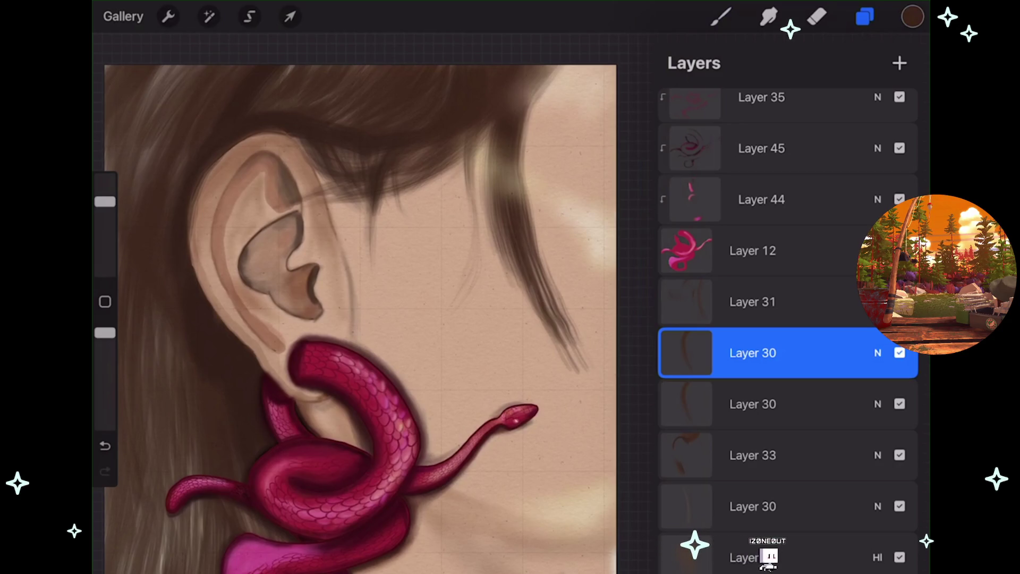
left_click(899, 353)
left_click(899, 353)
left_click_drag(351, 319, 276, 330)
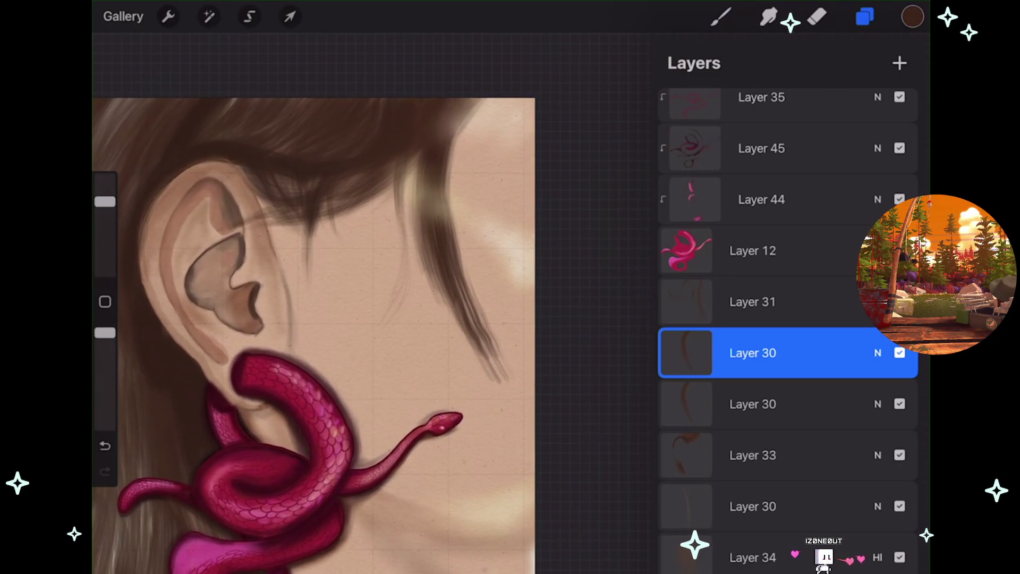
- Merge the two Layer 30 hair layers and duplicate the merged Layer 30
left_click_drag(753, 403, 753, 356)
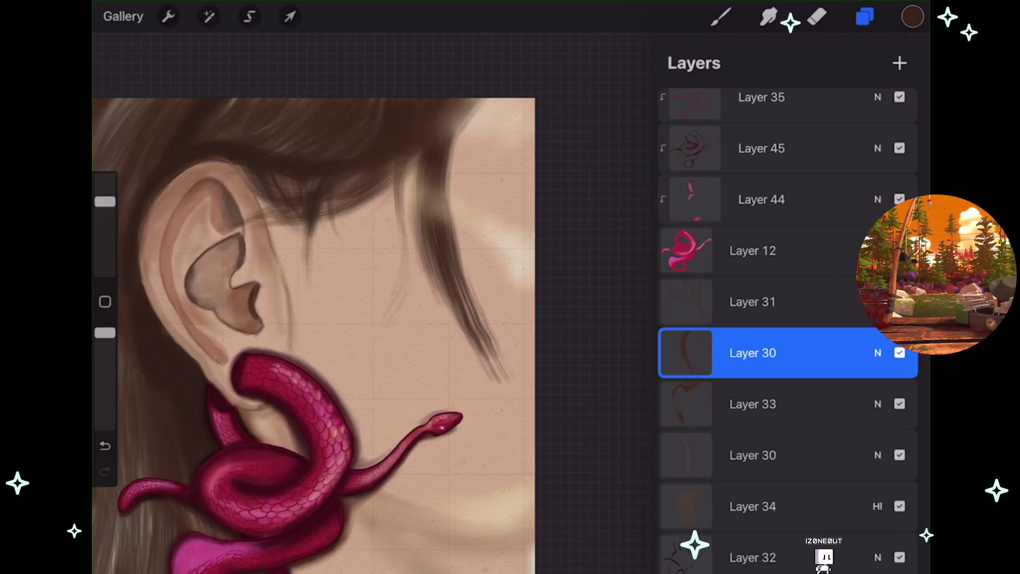
left_click_drag(876, 353, 691, 353)
left_click(829, 351)
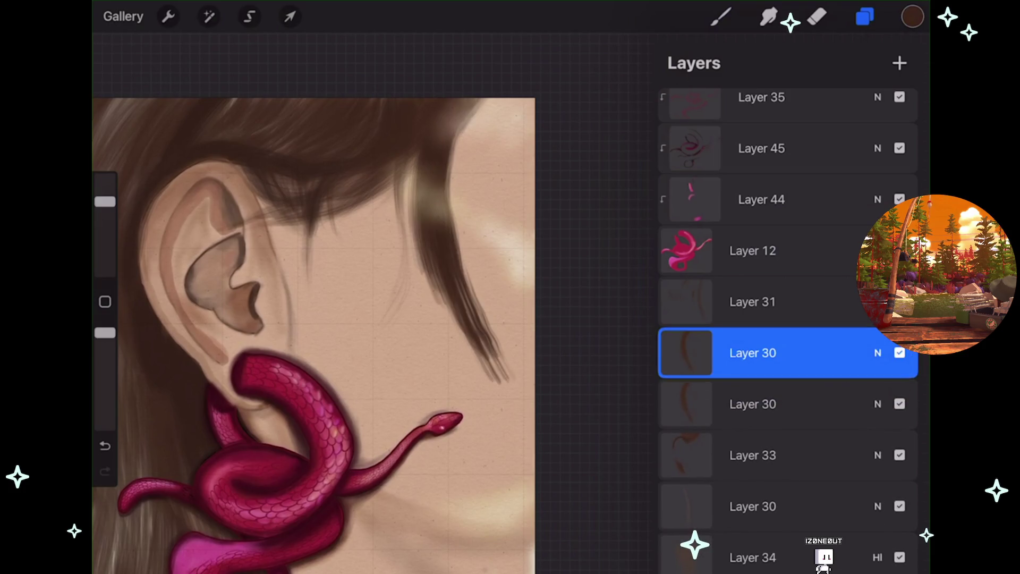
left_click(289, 17)
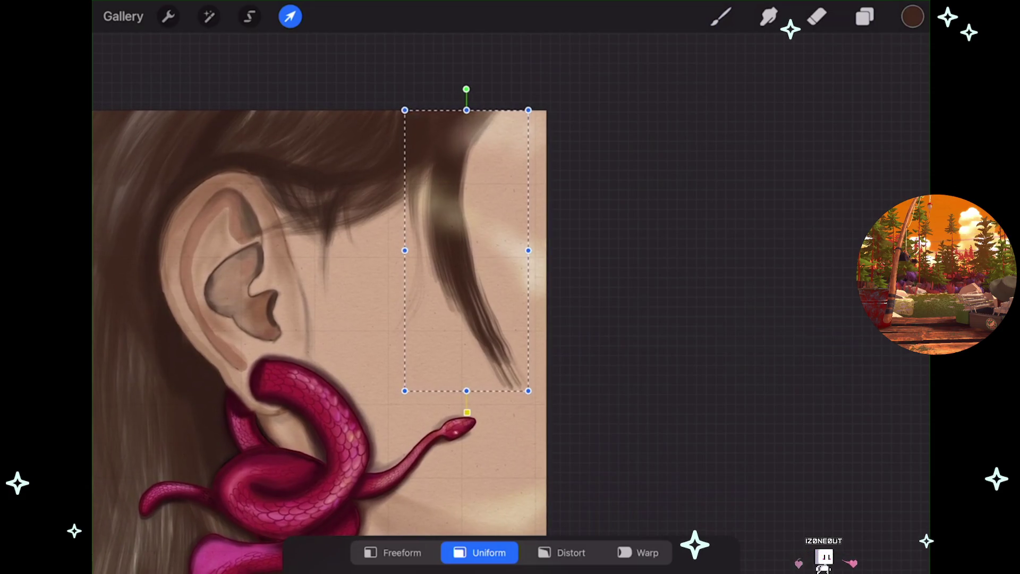
left_click(866, 17)
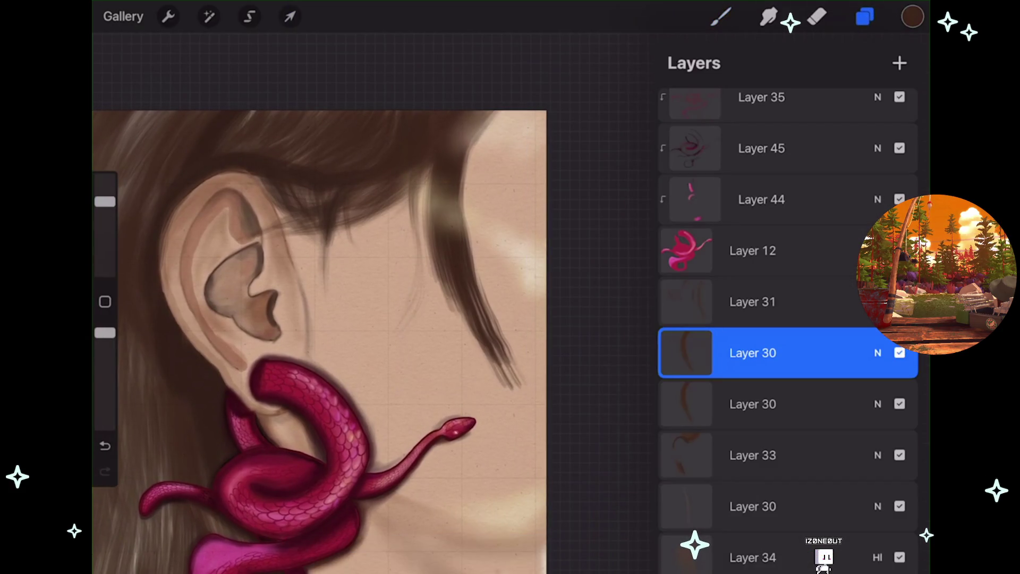
left_click_drag(851, 353, 691, 353)
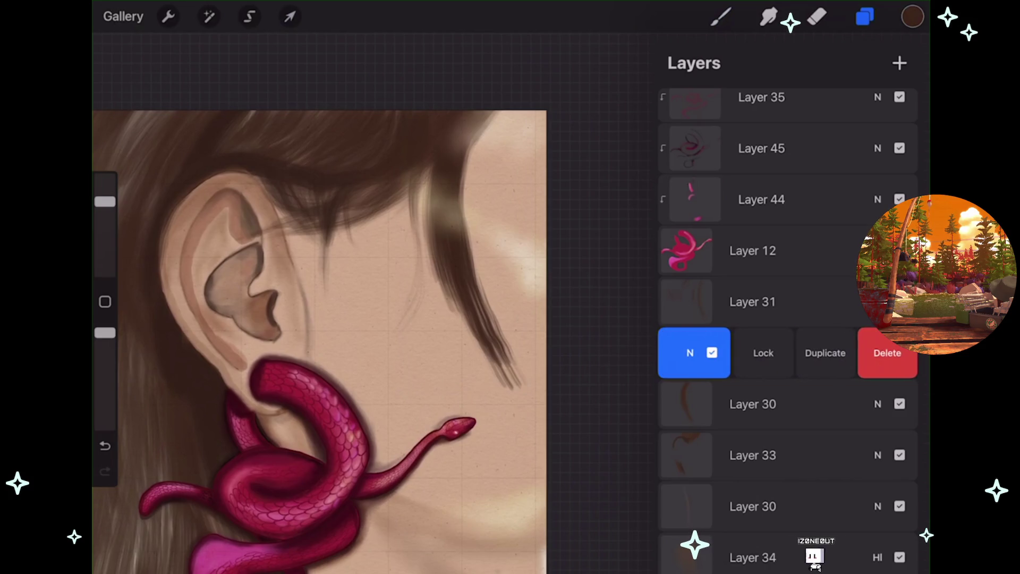
- Resize the copied strand, move it right to cross the original, and nudge it up-left
left_click(691, 353)
left_click(289, 16)
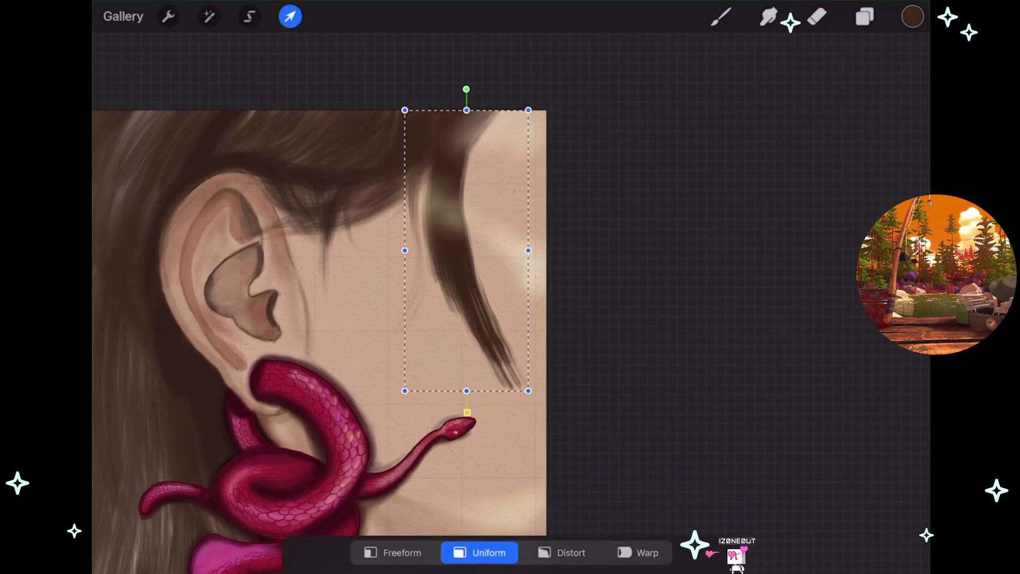
mouse_move(467, 391)
left_mouse_down()
mouse_move(467, 259)
mouse_move(467, 391)
left_mouse_up()
mouse_move(466, 251)
left_mouse_down()
mouse_move(496, 243)
mouse_move(506, 257)
mouse_move(511, 239)
left_mouse_up()
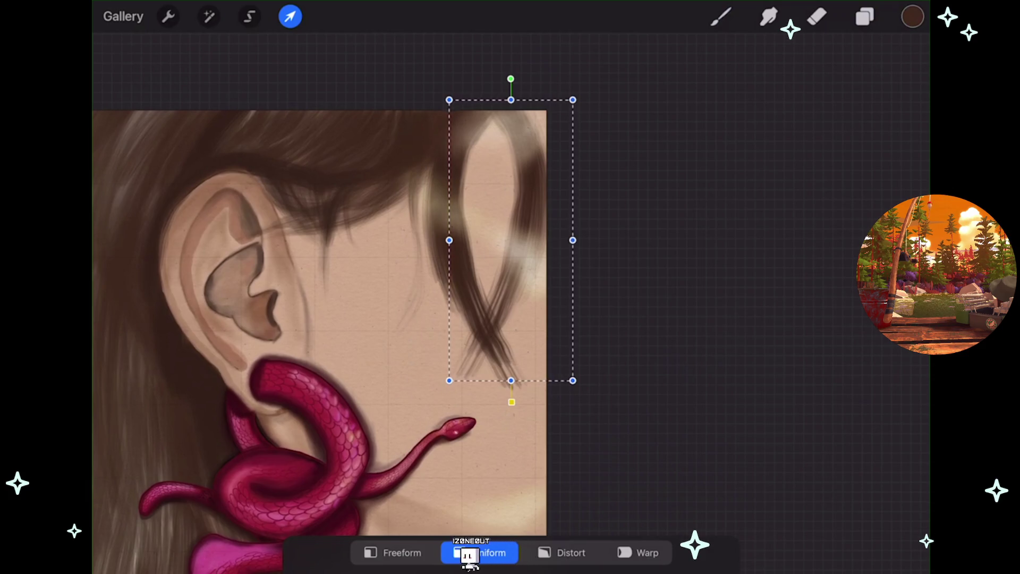
mouse_move(506, 223)
left_mouse_down()
mouse_move(501, 216)
mouse_move(513, 236)
mouse_move(482, 252)
left_mouse_up()
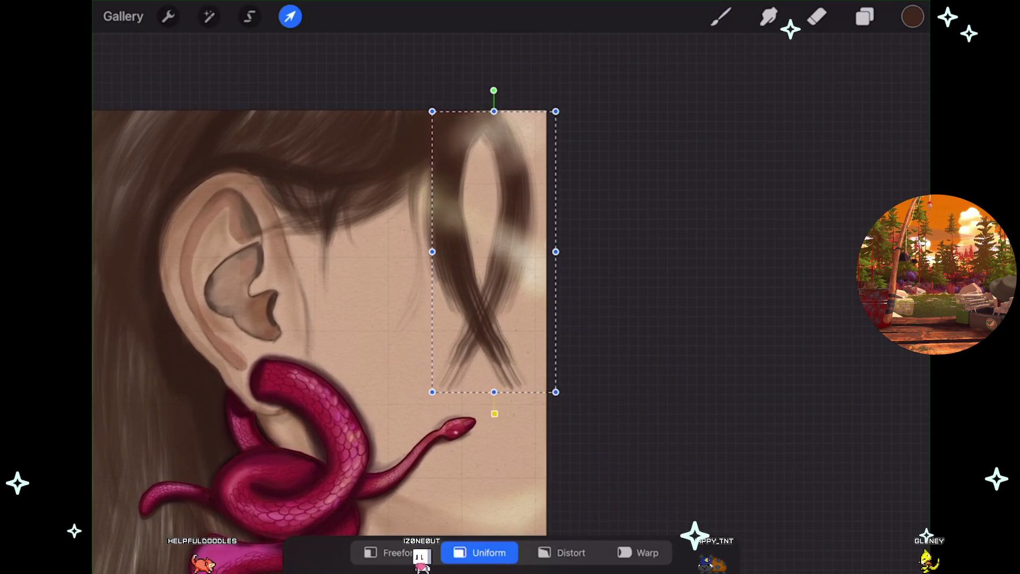
- Switch the transform to free corner distortion for the crossed hair strands
left_click(561, 552)
- Distort the crossed hair strands so their lower tip tapers to the snake's head, then apply
left_click_drag(432, 392, 485, 443)
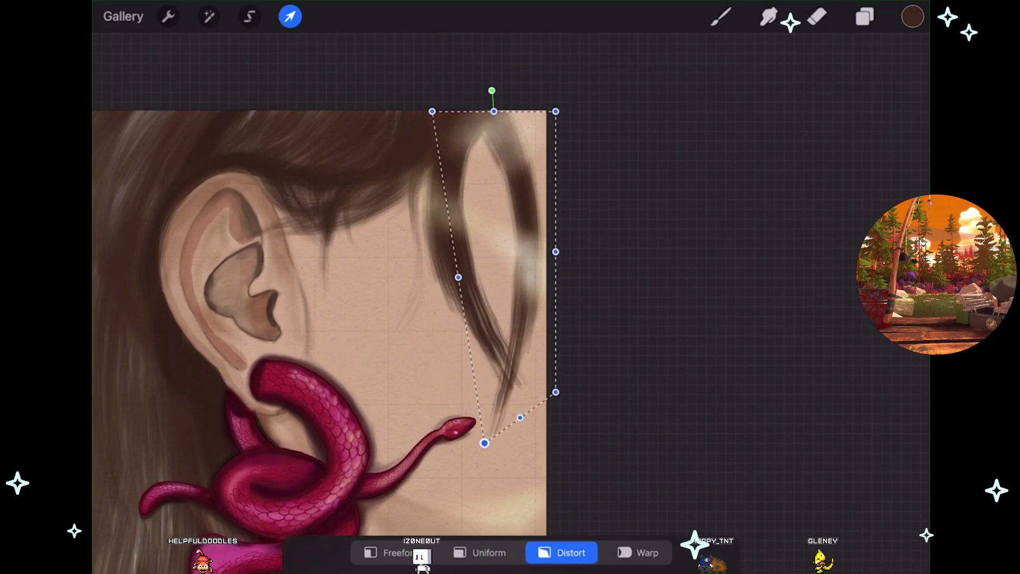
left_click_drag(505, 266, 503, 256)
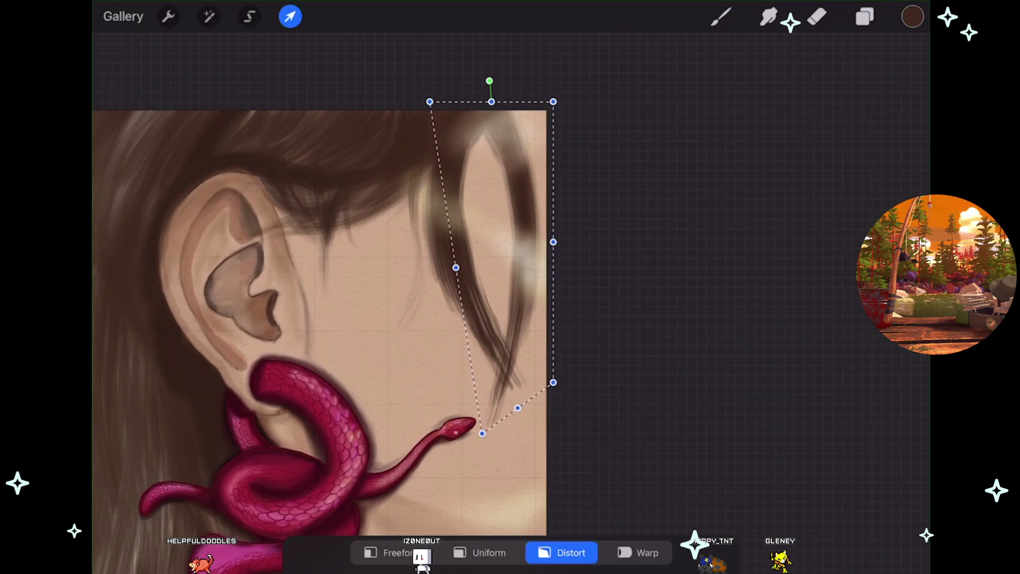
left_click_drag(482, 433, 488, 441)
left_click_drag(505, 266, 480, 277)
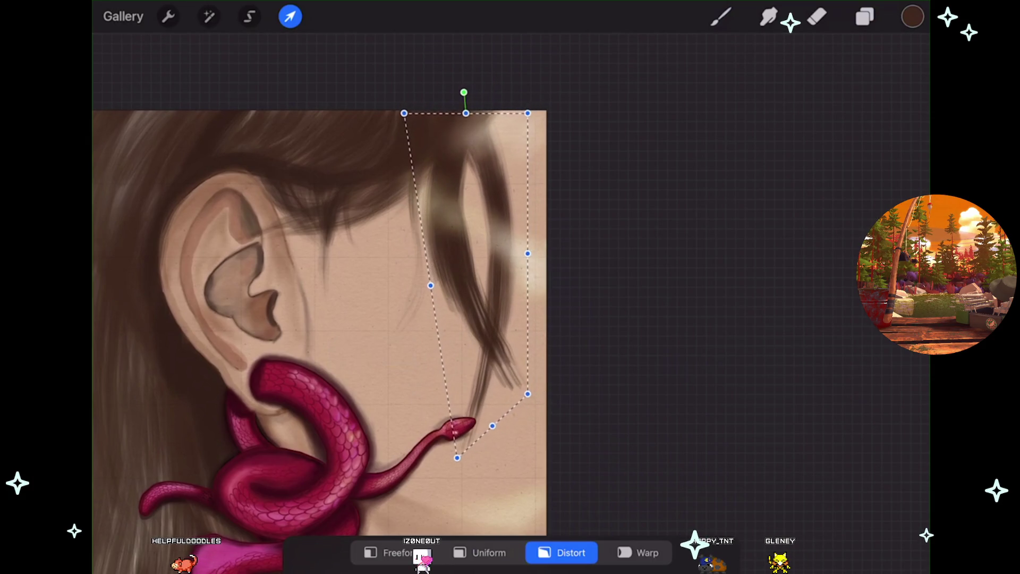
scroll(340, 319, "up", 2)
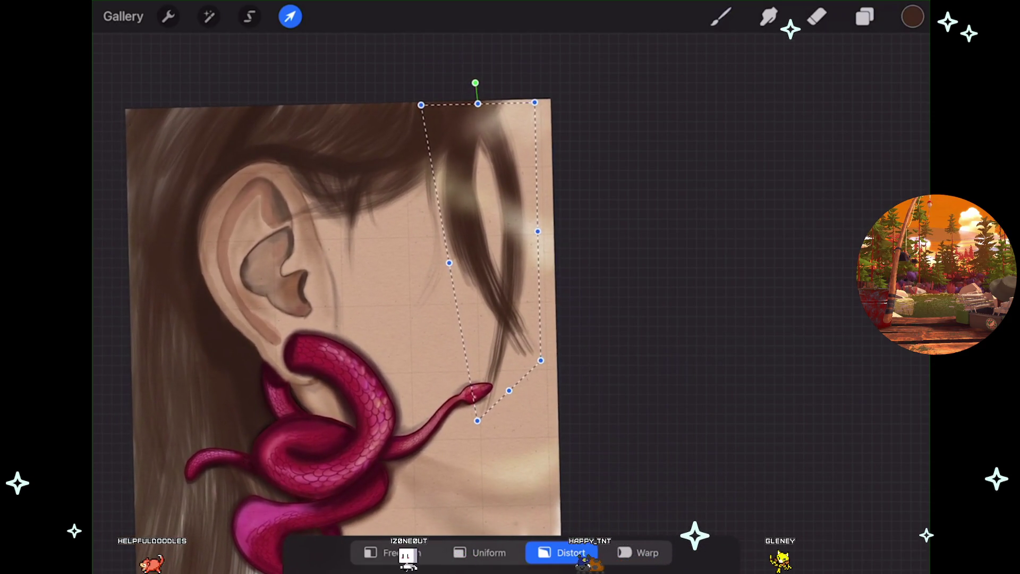
mouse_move(477, 420)
left_mouse_down()
mouse_move(433, 416)
mouse_move(394, 394)
mouse_move(365, 358)
mouse_move(397, 342)
left_mouse_up()
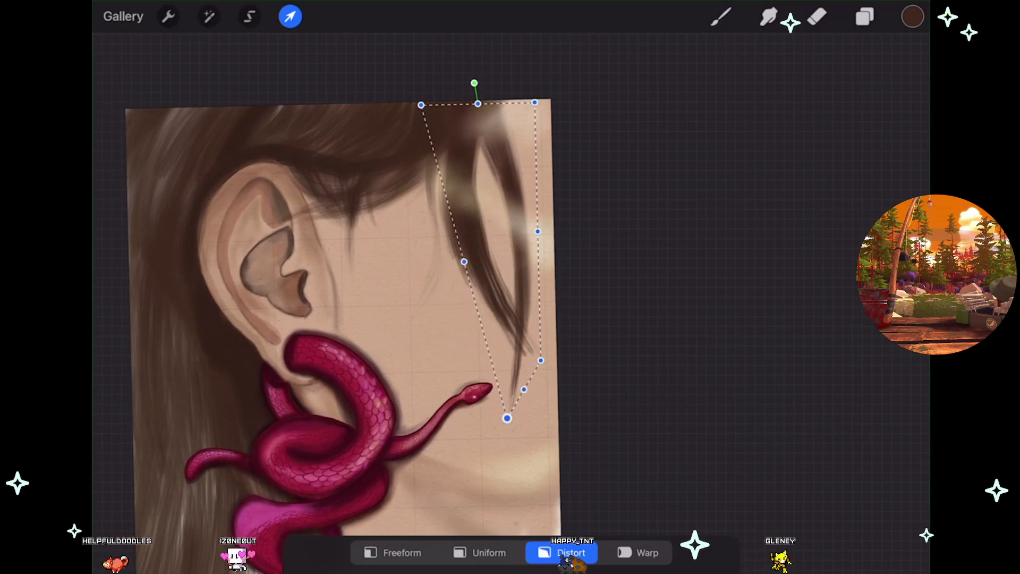
left_click_drag(538, 232, 547, 231)
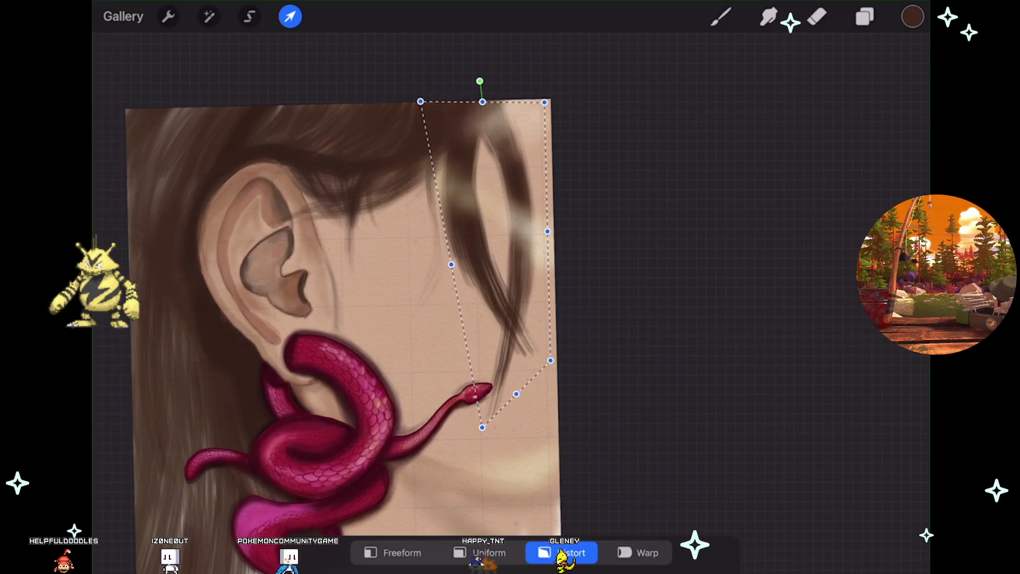
left_click_drag(494, 266, 493, 265)
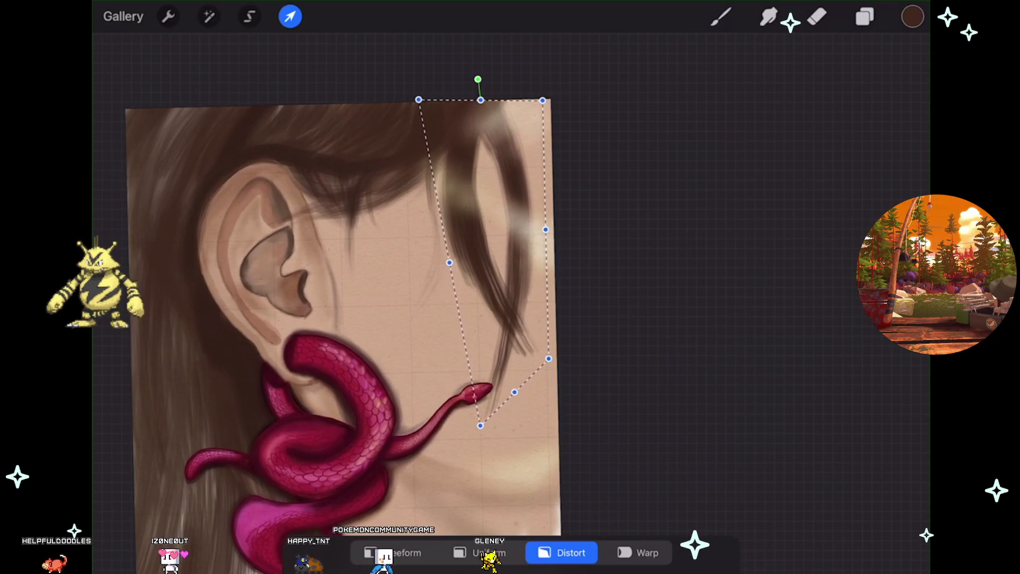
left_click(721, 16)
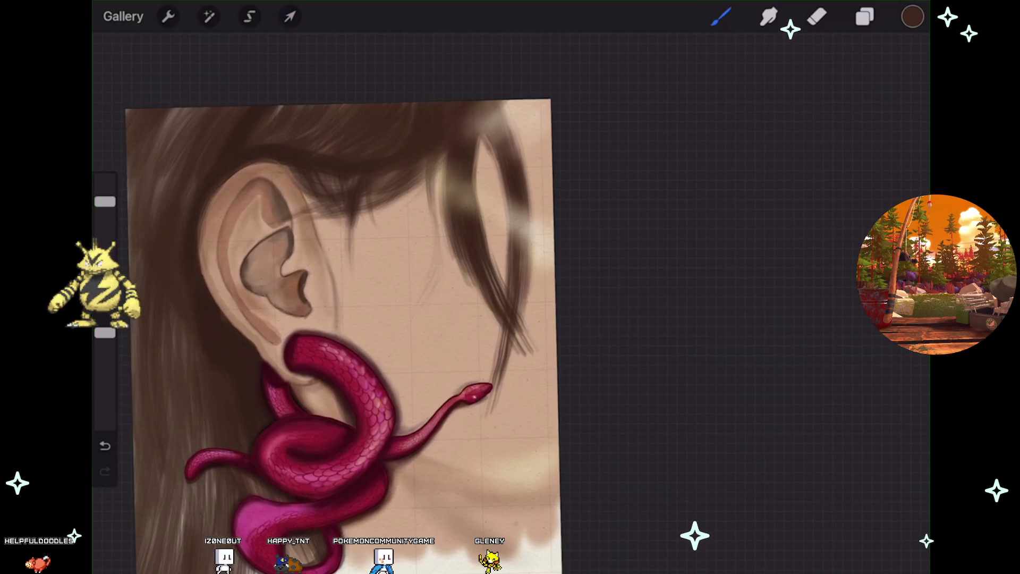
scroll(406, 356, "down", 3)
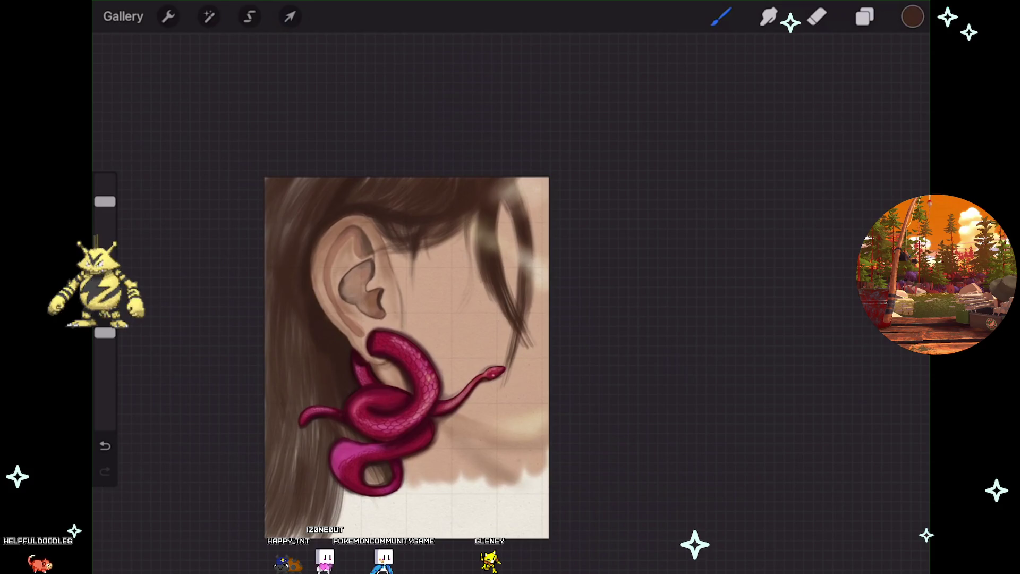
scroll(417, 361, "up", 3)
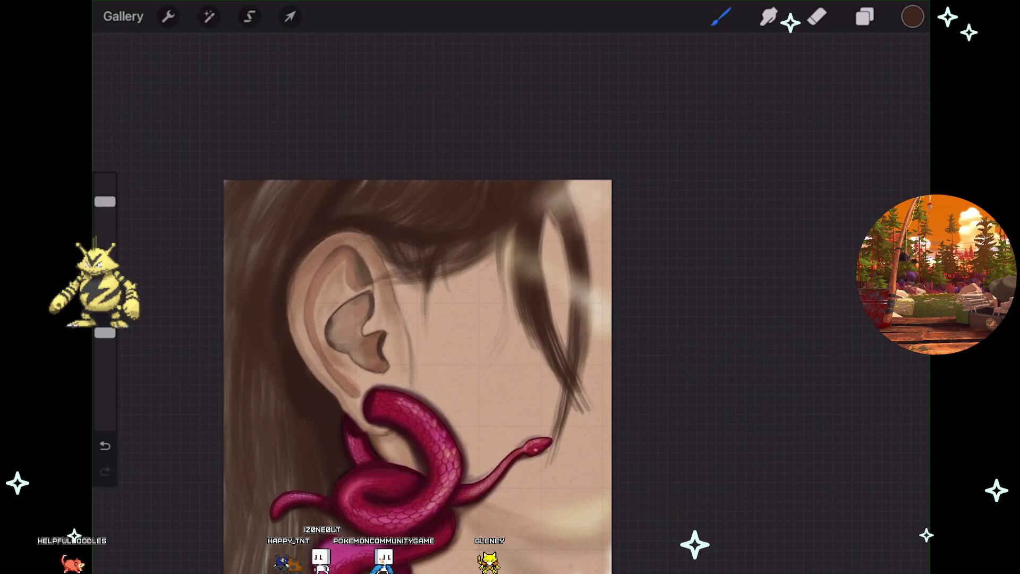
scroll(417, 372, "down", 1)
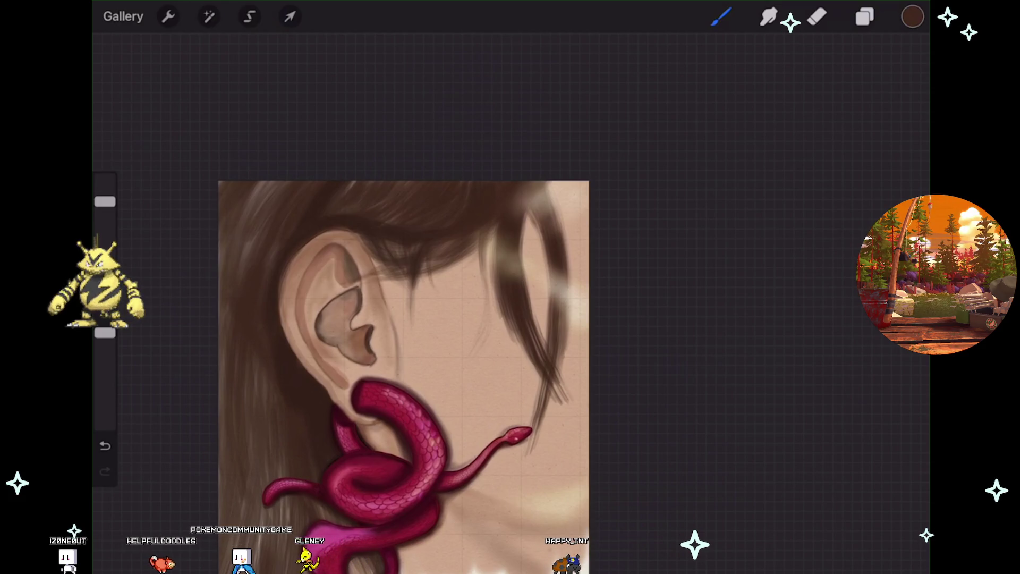
scroll(226, 308, "up", 2)
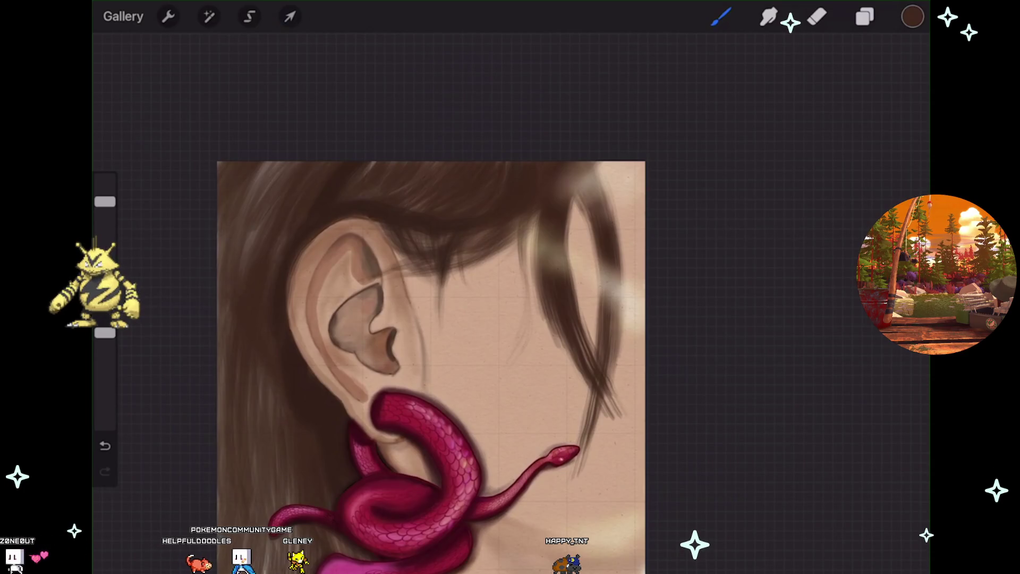
- Check the Layer 30 copies and Layer 33 by toggling visibility, then pinch-merge them into Layer 33
left_click(913, 17)
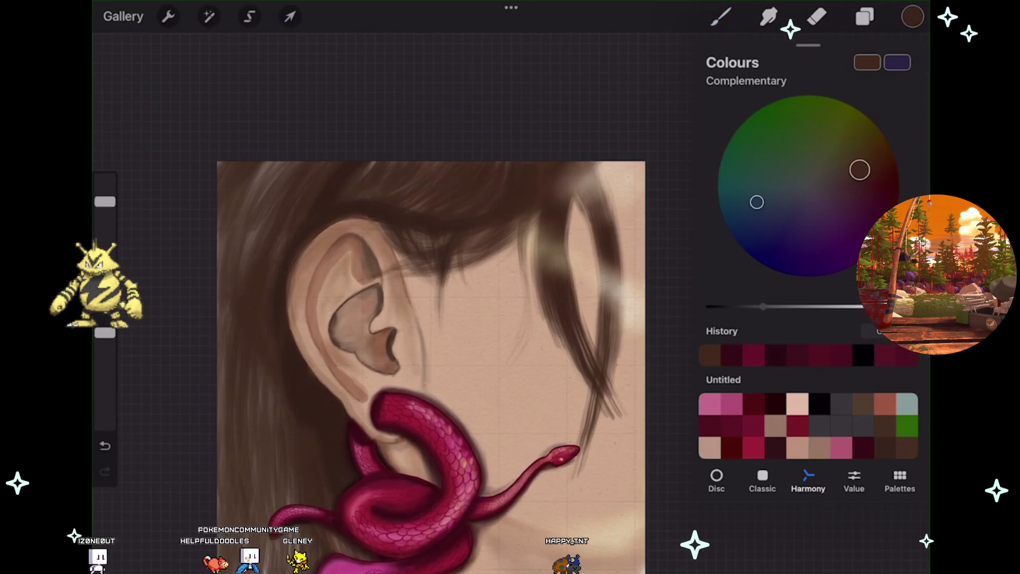
left_click(865, 16)
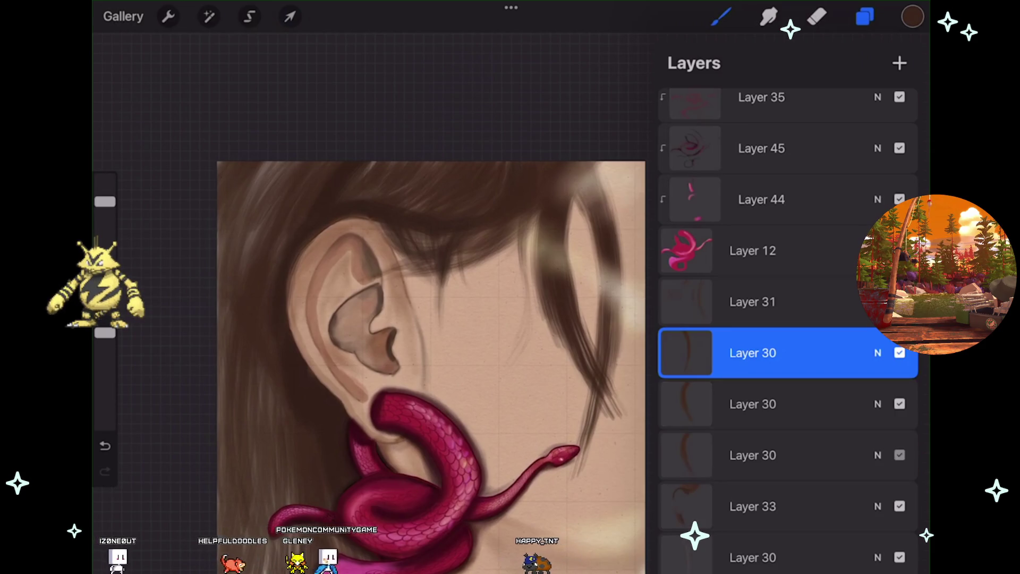
left_click(900, 455)
left_click(899, 404)
left_click(900, 404)
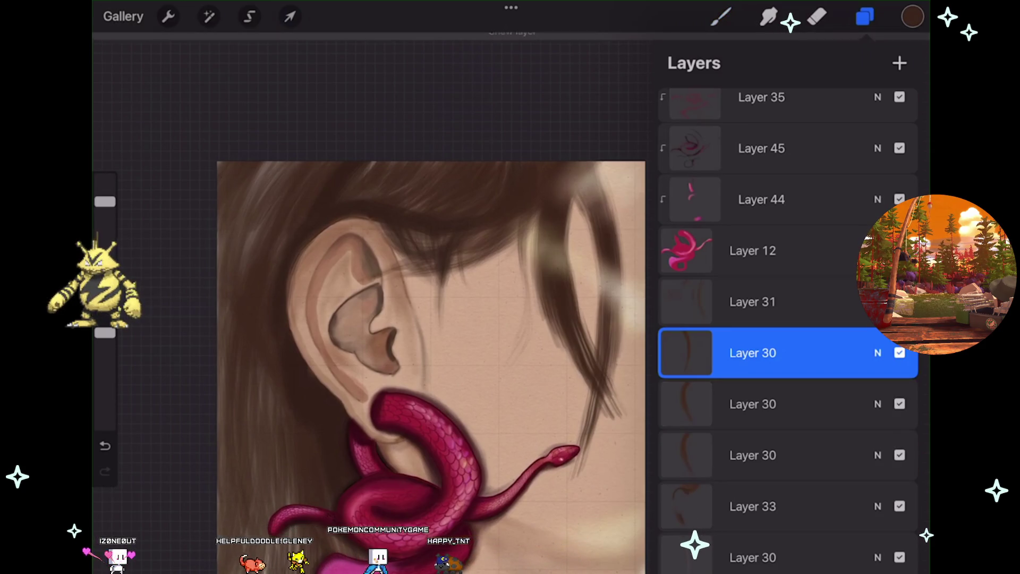
left_click(900, 506)
left_click(899, 506)
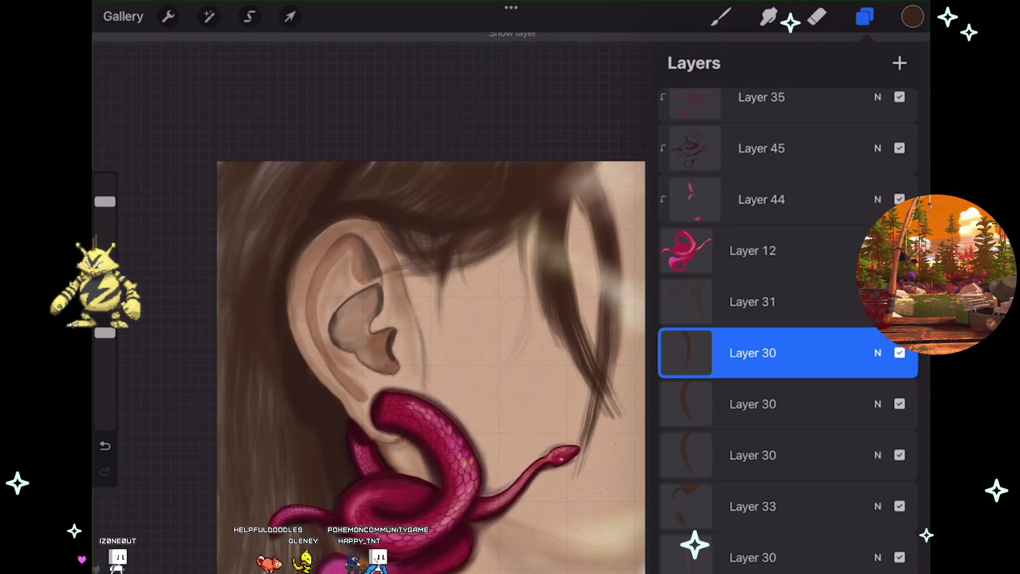
left_click_drag(787, 506, 786, 353)
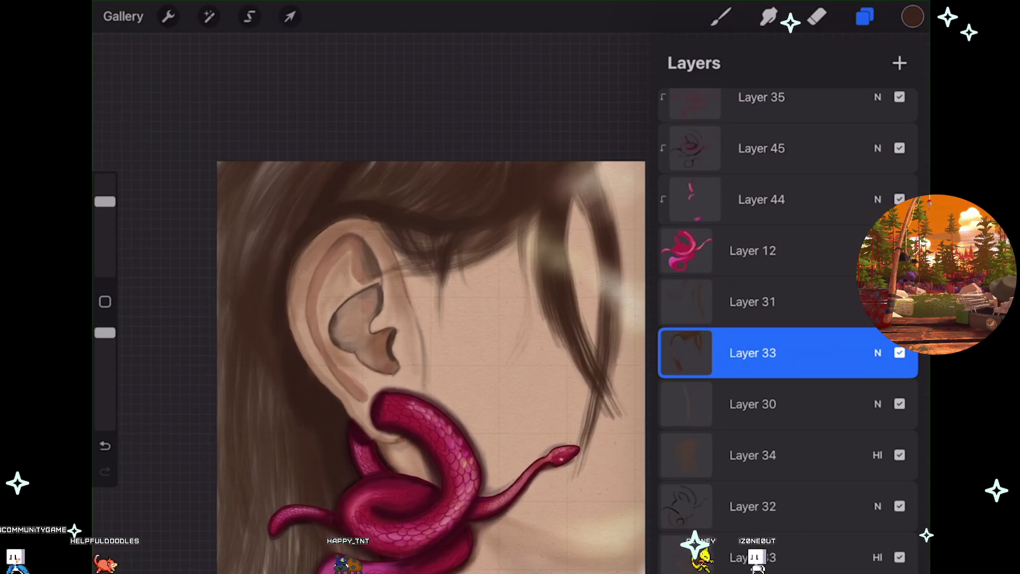
- Scroll the layer list to see merged Layer 33 between Layer 31 and Layer 30
scroll(410, 324, "down", 3)
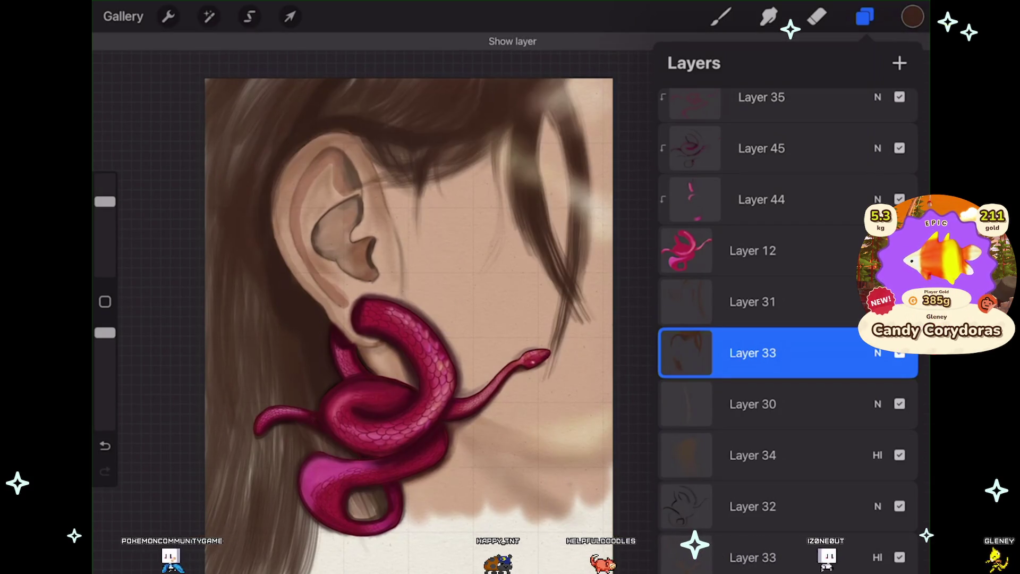
scroll(410, 324, "down", 2)
- Select Layer 31 as the active painting layer and close the layers list
scroll(388, 319, "up", 1)
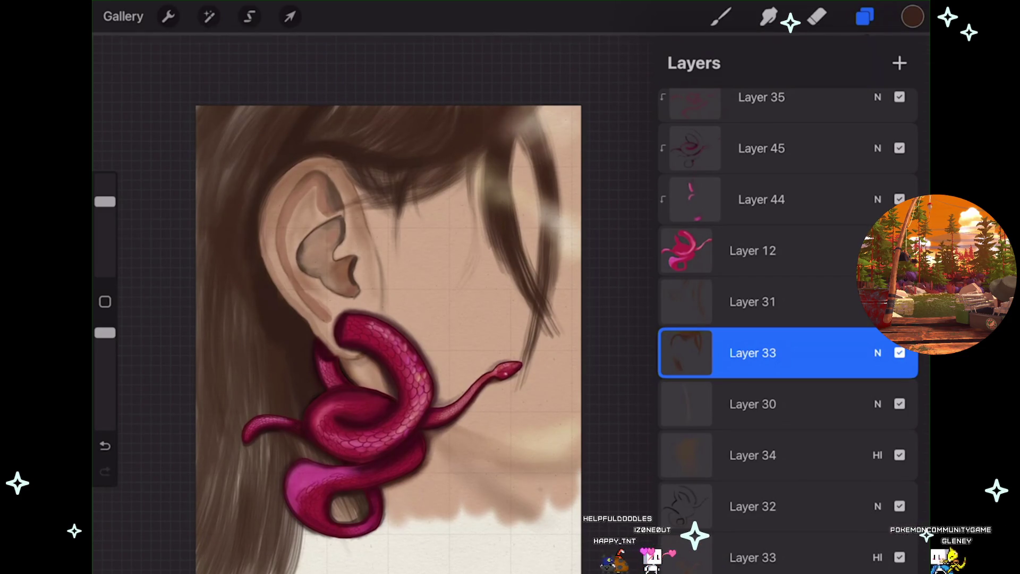
left_click(753, 302)
left_click(721, 17)
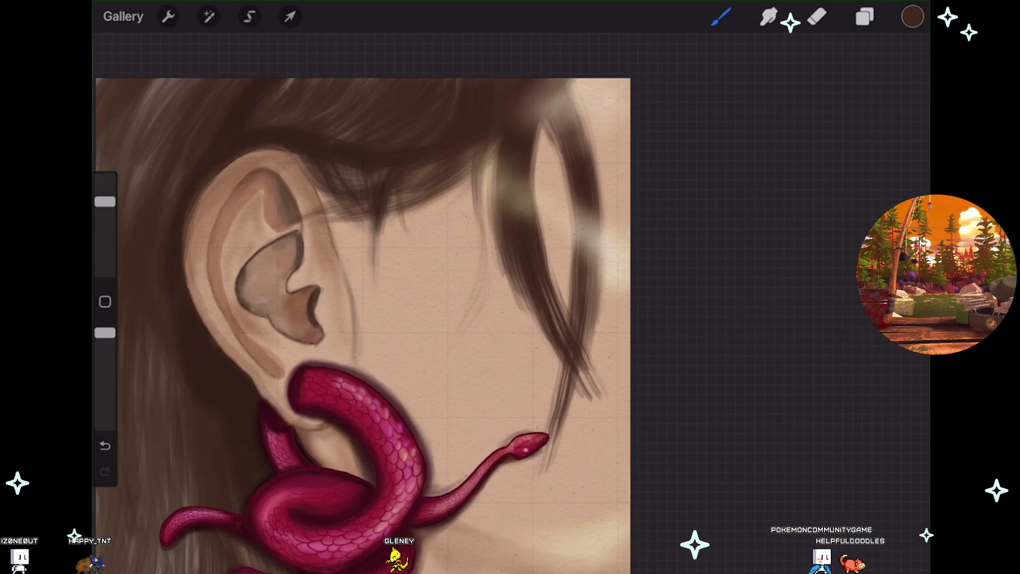
scroll(231, 264, "up", 3)
left_click(865, 16)
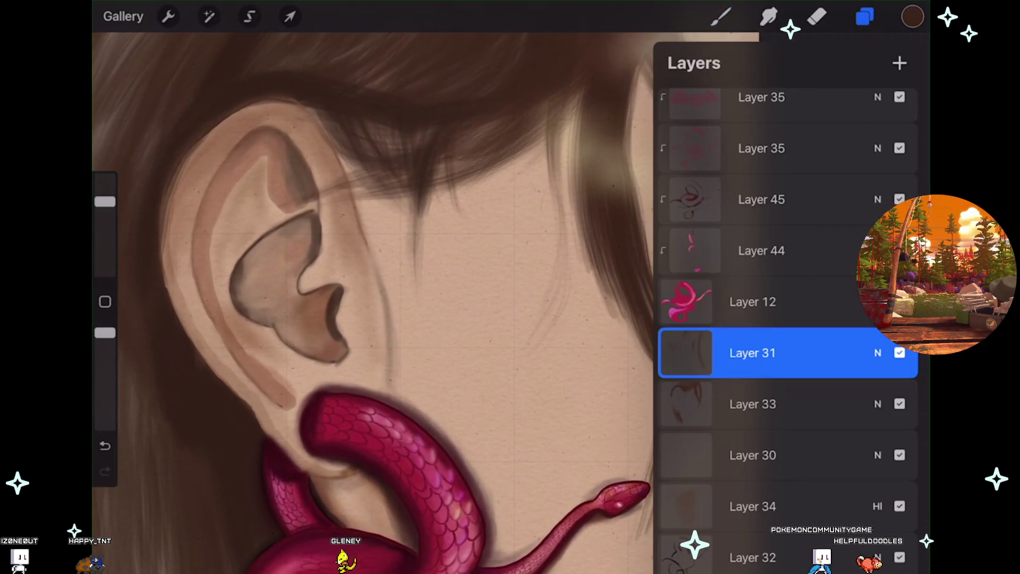
left_click(865, 16)
scroll(425, 292, "up", 2)
scroll(426, 292, "up", 1)
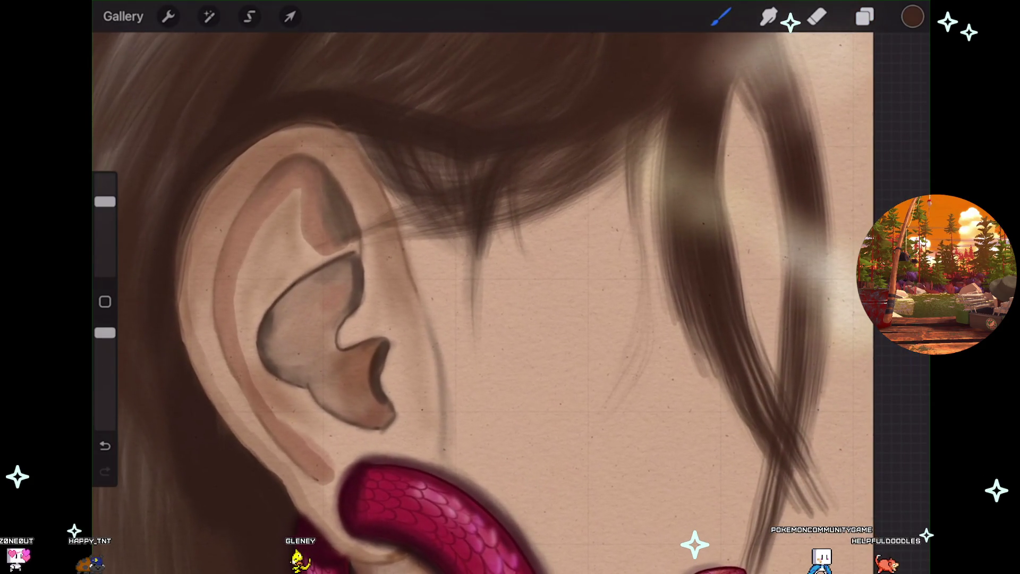
left_click_drag(554, 204, 584, 249)
key("ctrl+z")
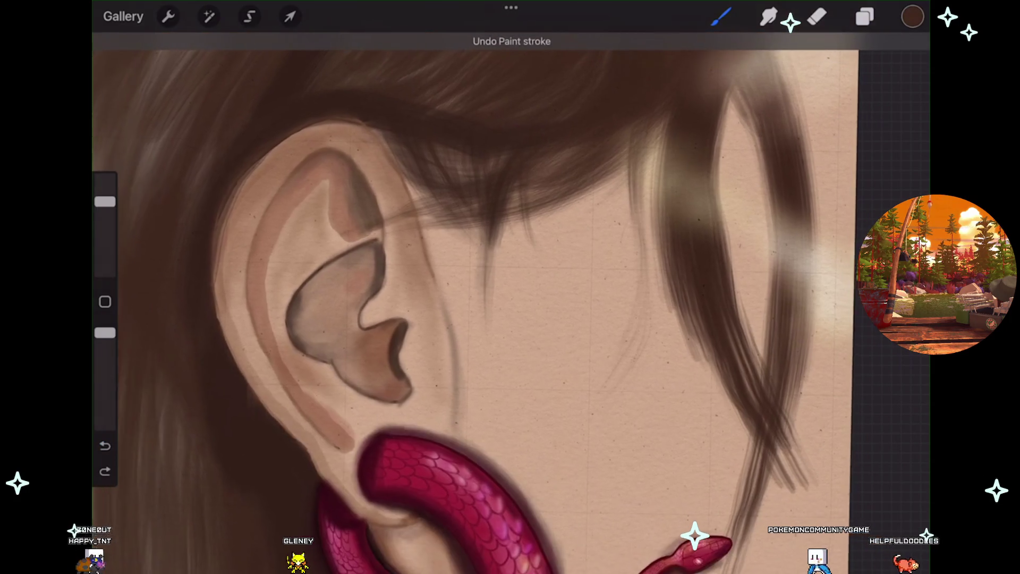
scroll(478, 292, "down", 1)
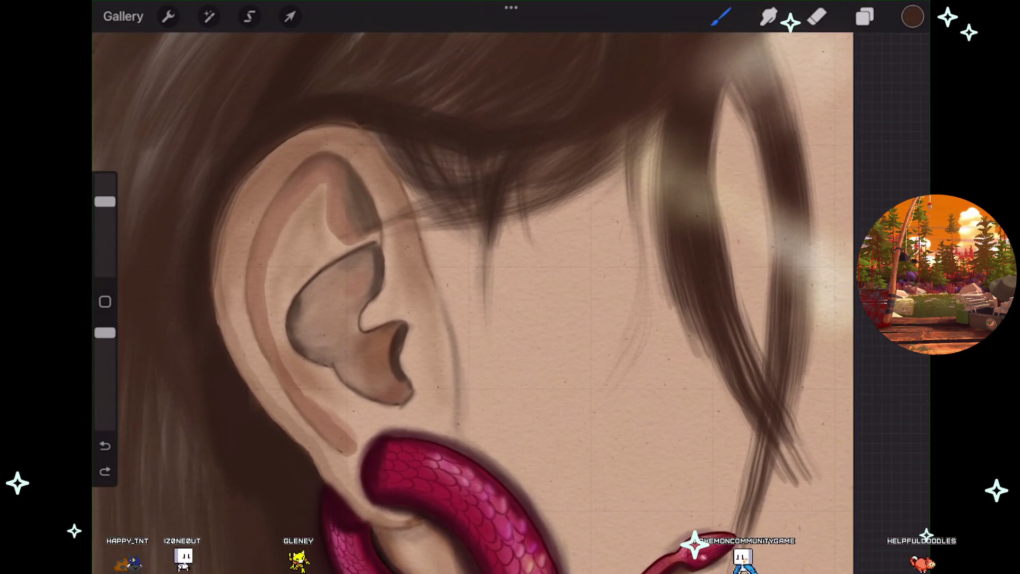
scroll(510, 308, "down", 2)
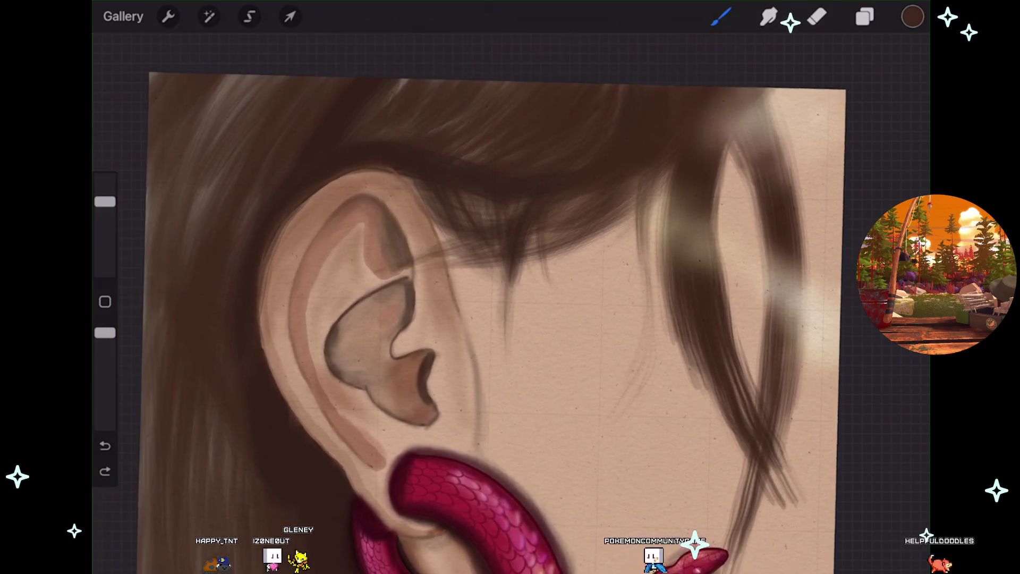
scroll(374, 188, "up", 1)
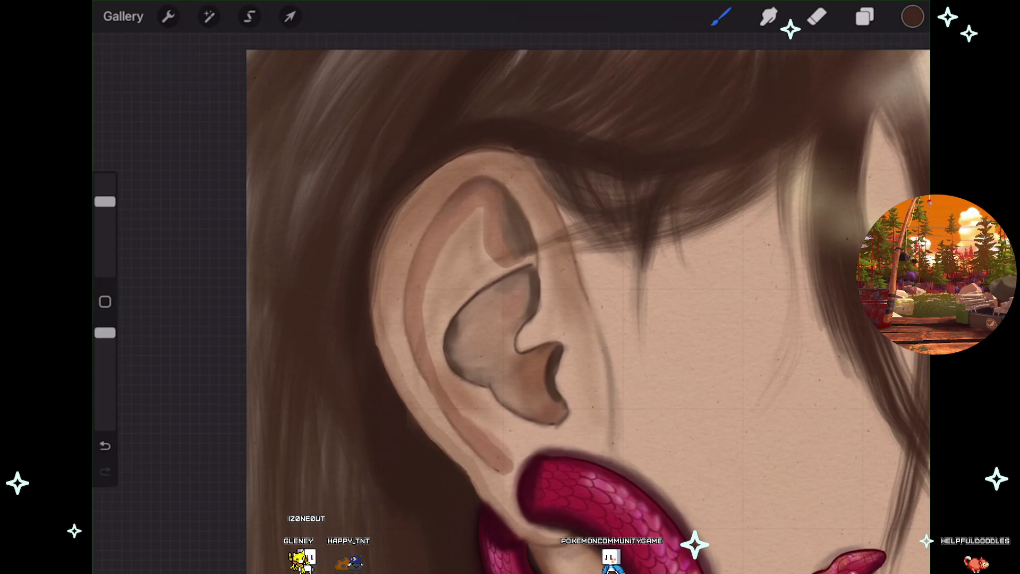
key("ctrl+z")
scroll(510, 319, "down", 2)
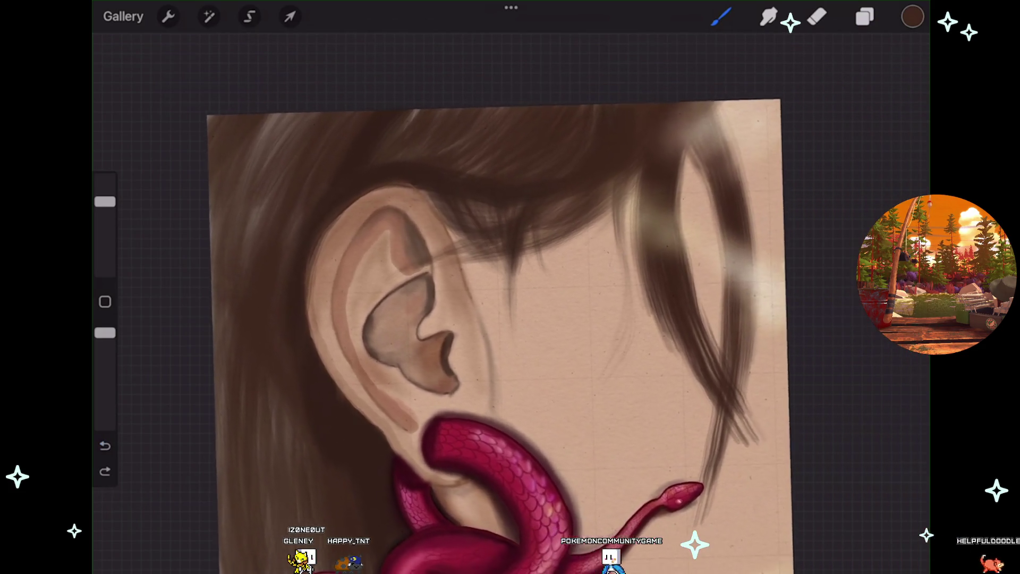
scroll(511, 319, "right", 3)
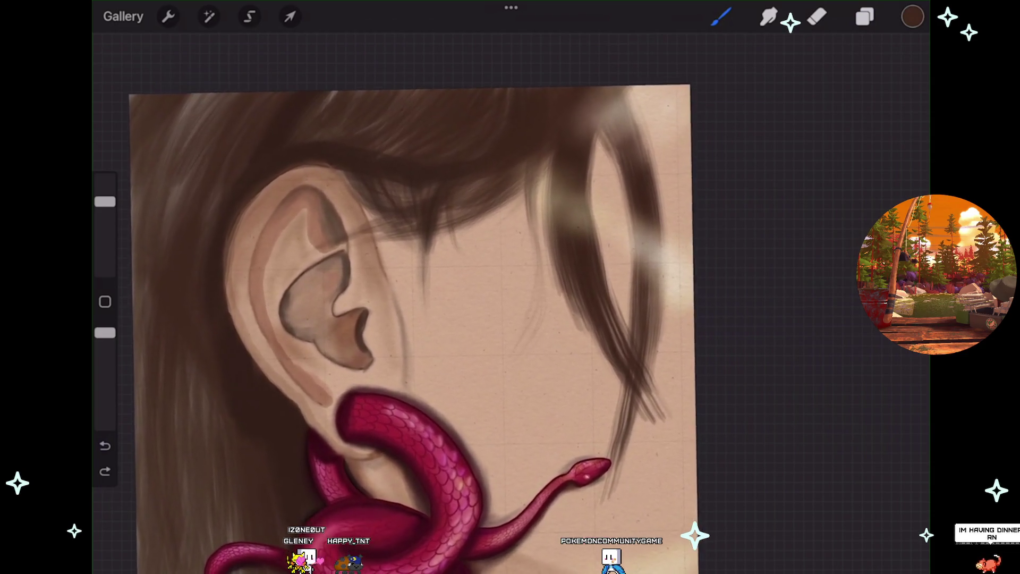
scroll(510, 319, "down", 1)
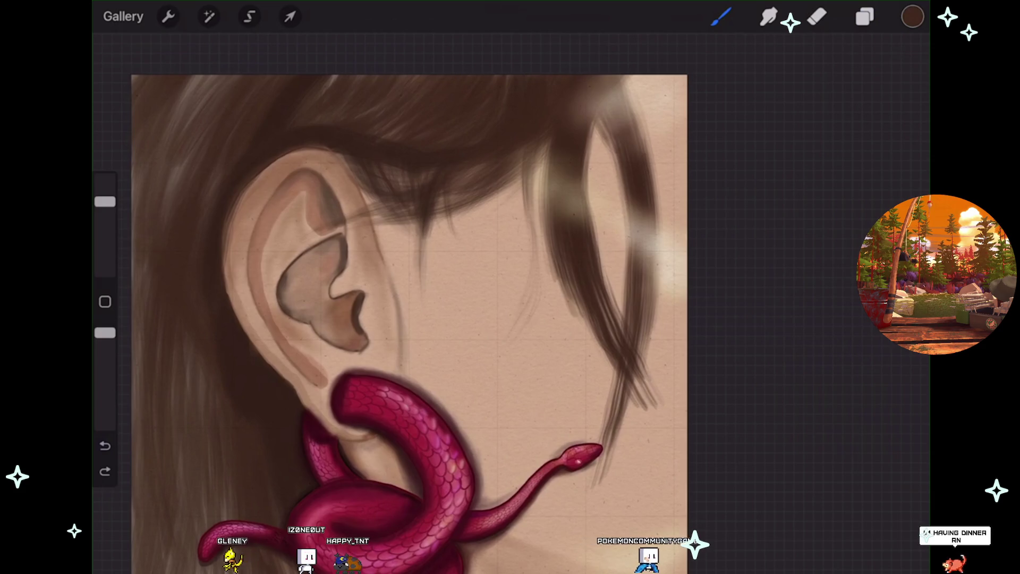
scroll(511, 319, "down", 1)
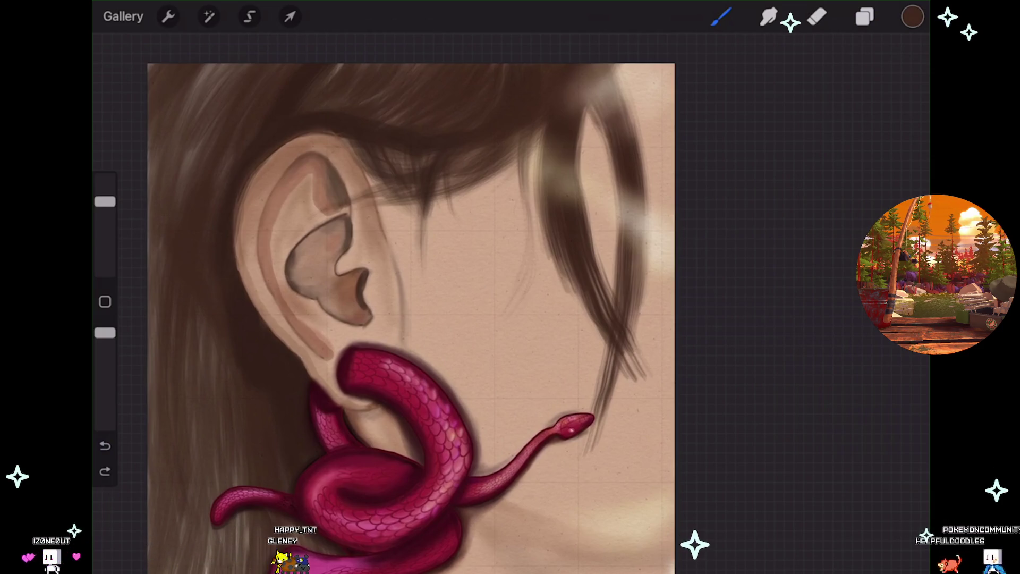
- Redo the last undone action, pan and rotate the painting, then open and scroll the layers list
scroll(403, 330, "down", 2)
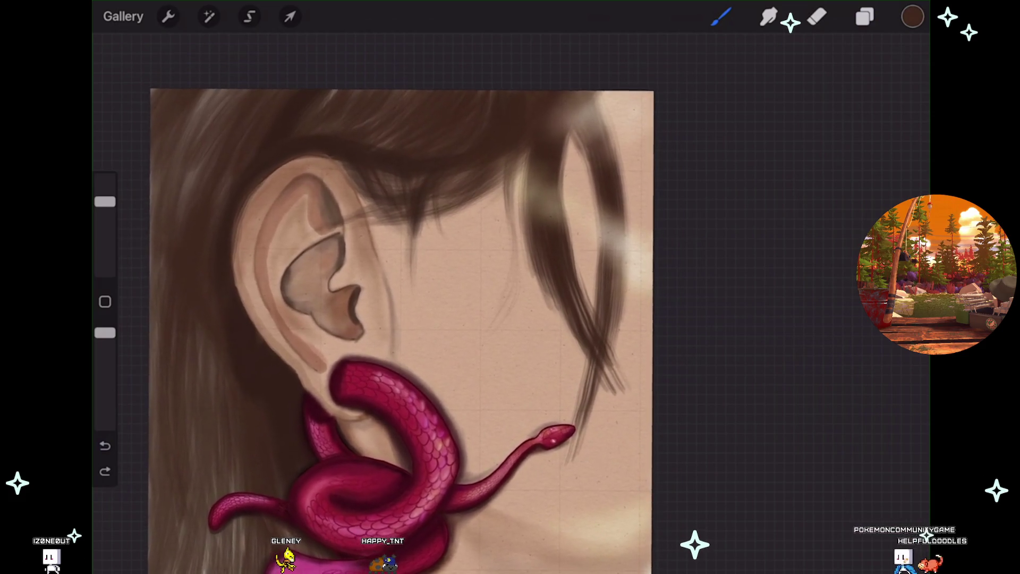
scroll(402, 330, "up", 1)
key("ctrl+shift+z")
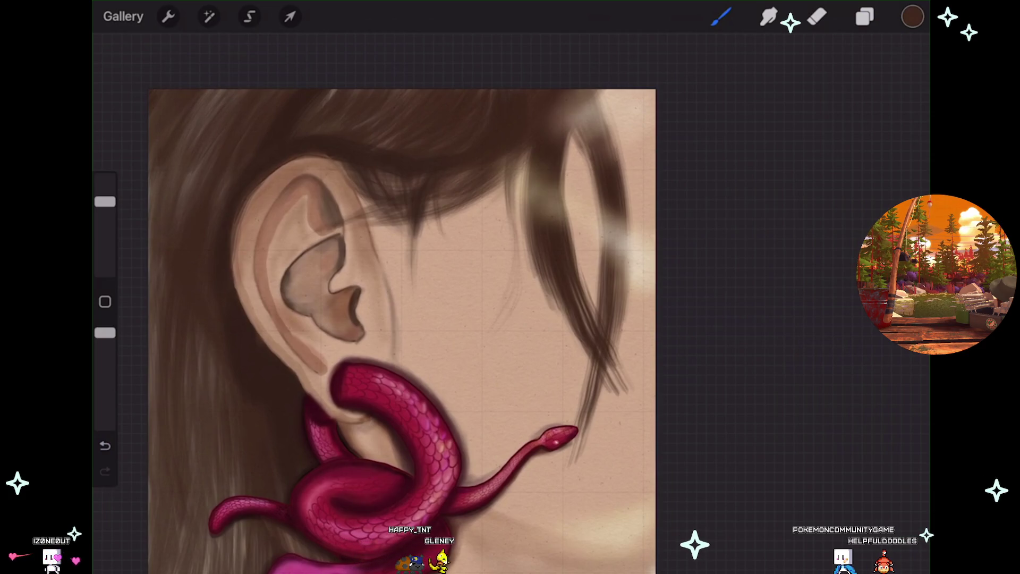
scroll(402, 319, "down", 2)
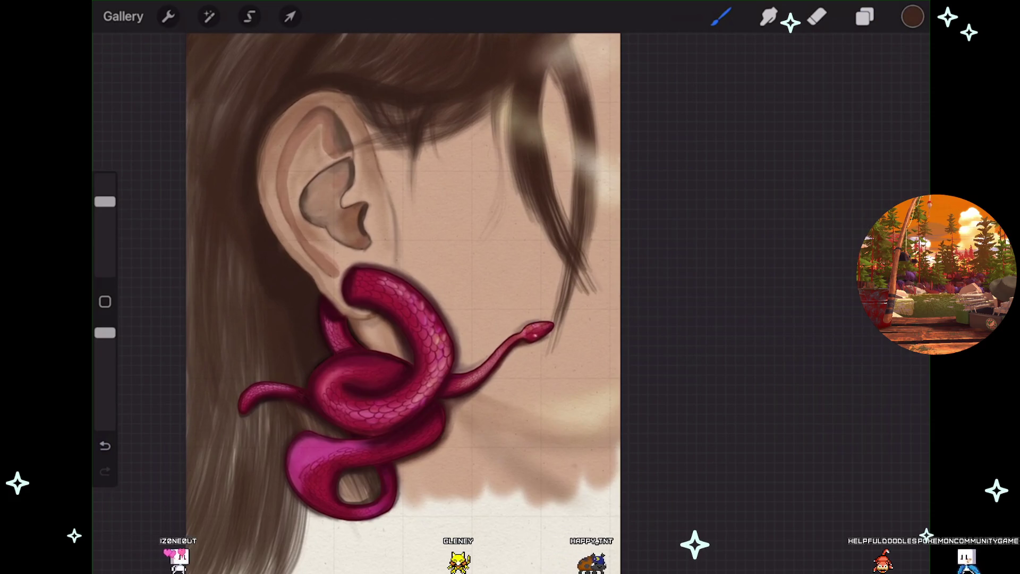
left_click_drag(404, 303, 371, 342)
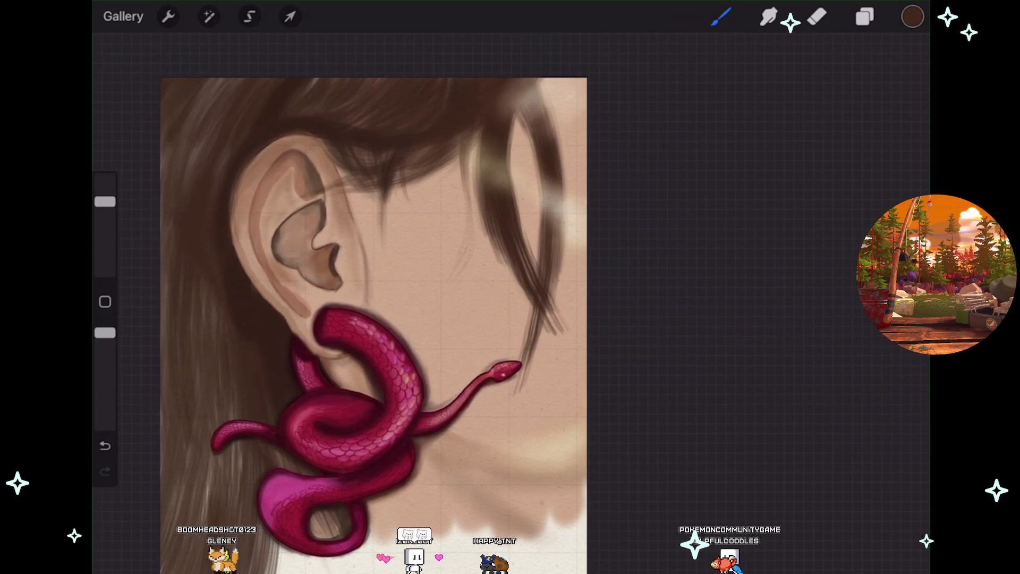
scroll(372, 319, "up", 2)
mouse_move(298, 287)
left_mouse_down()
mouse_move(262, 319)
mouse_move(223, 314)
left_mouse_up()
left_click(865, 16)
scroll(787, 318, "down", 7)
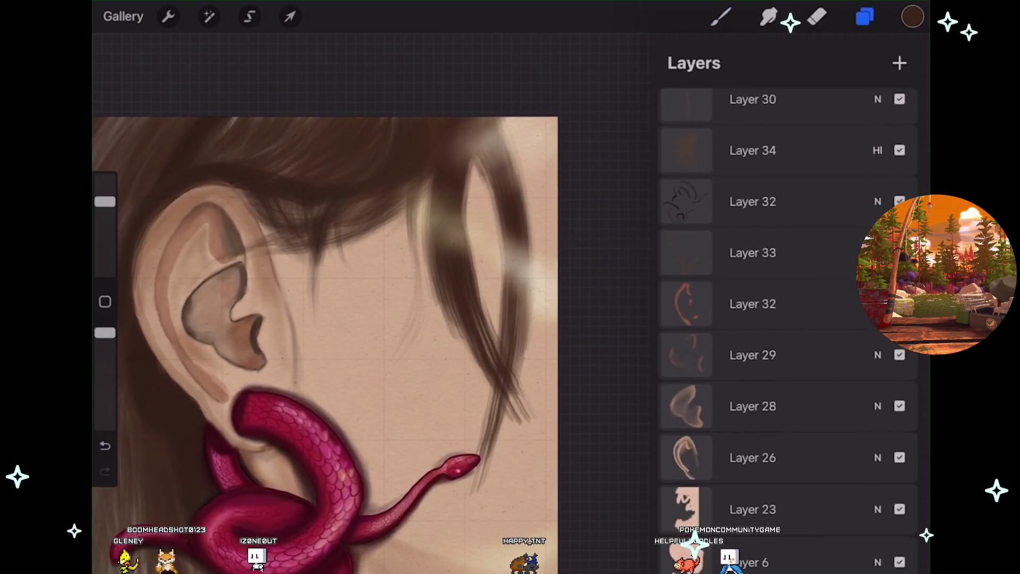
- Turn on a hidden layer and the clipped Layer 45
left_click(900, 261)
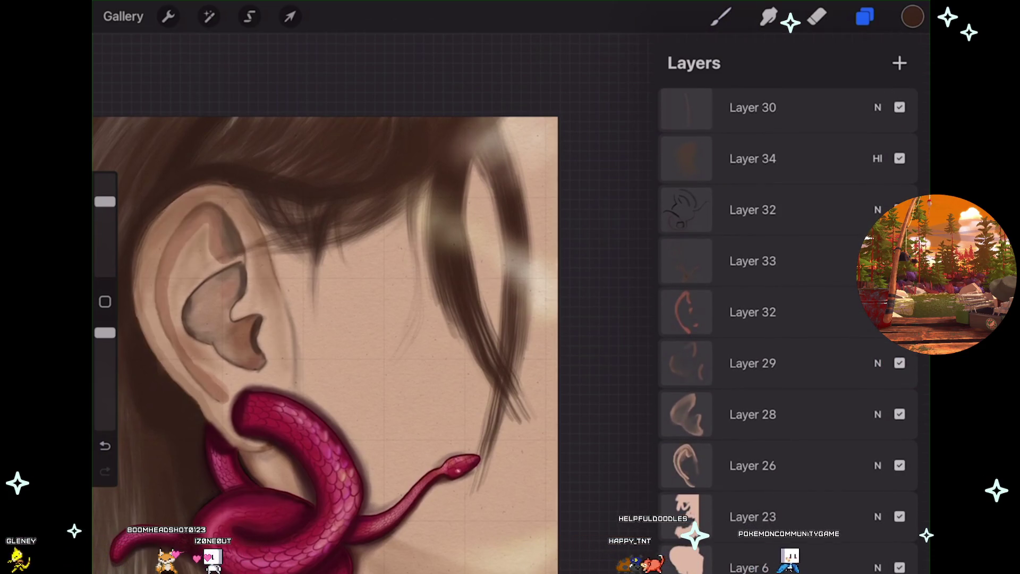
scroll(787, 318, "up", 15)
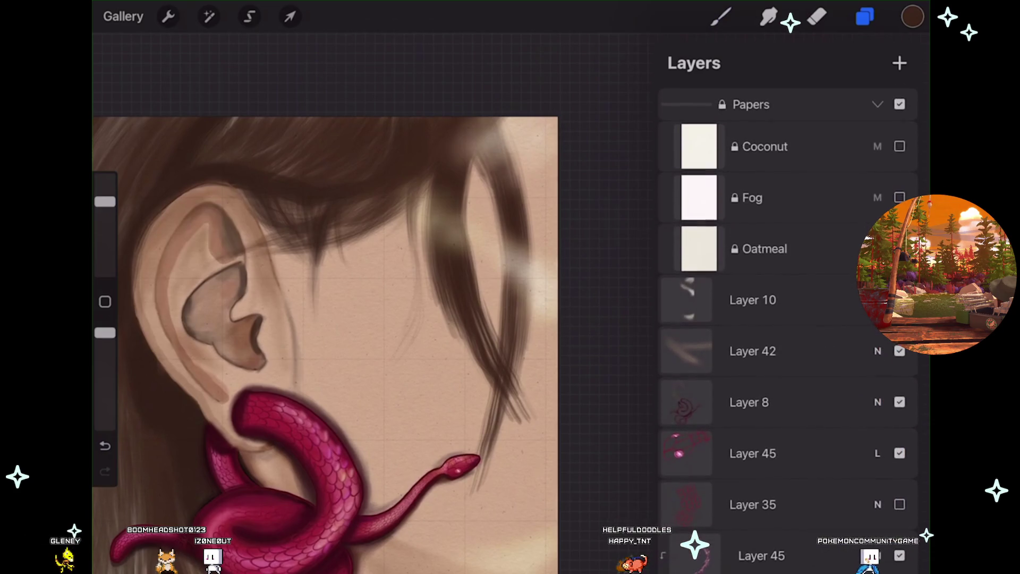
left_click(900, 555)
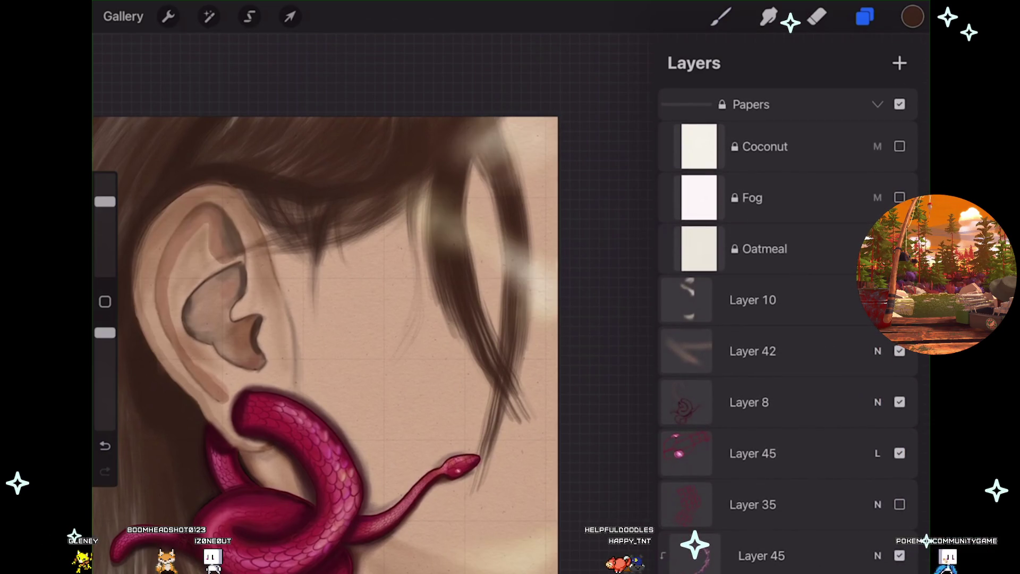
- Toggle Layer 10's hair highlights, try moving it down the stack, then undo the move
mouse_move(752, 300)
left_mouse_down()
mouse_move(798, 380)
mouse_move(797, 300)
left_mouse_up()
left_click(899, 301)
left_click(900, 300)
mouse_move(752, 300)
left_mouse_down()
mouse_move(798, 425)
mouse_move(797, 552)
left_mouse_up()
scroll(786, 330, "down", 10)
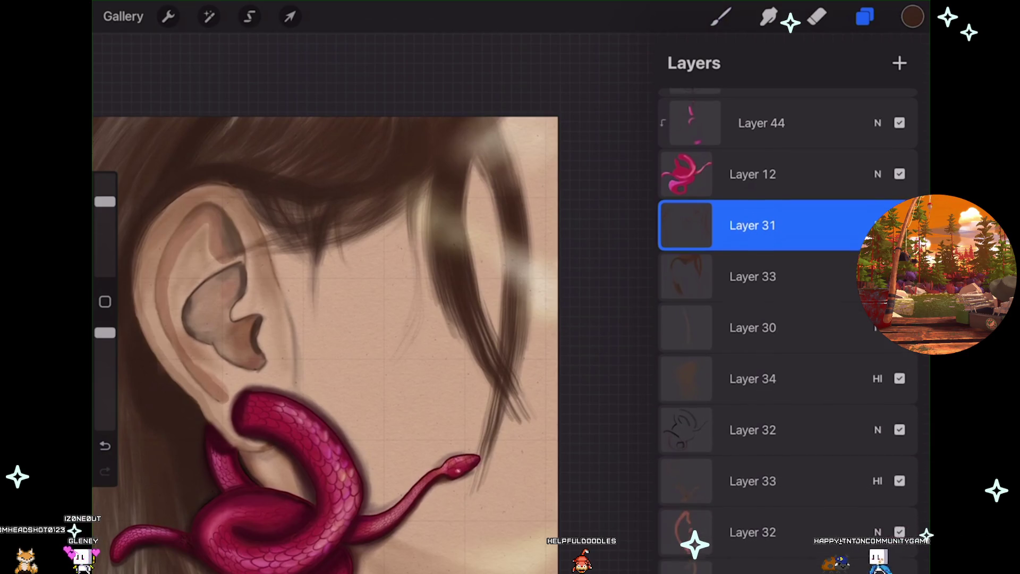
left_click_drag(798, 553, 792, 393)
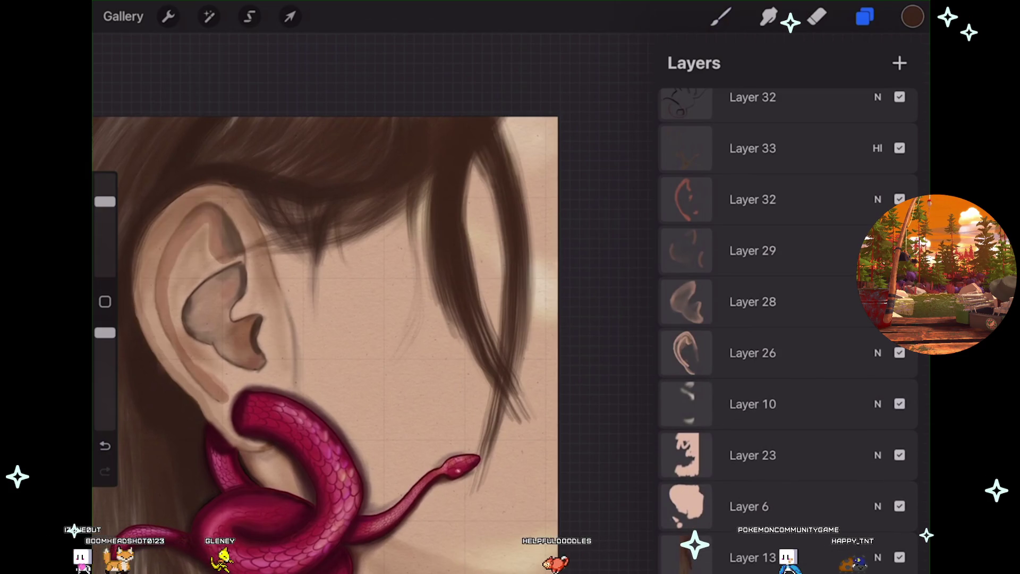
key("ctrl+z")
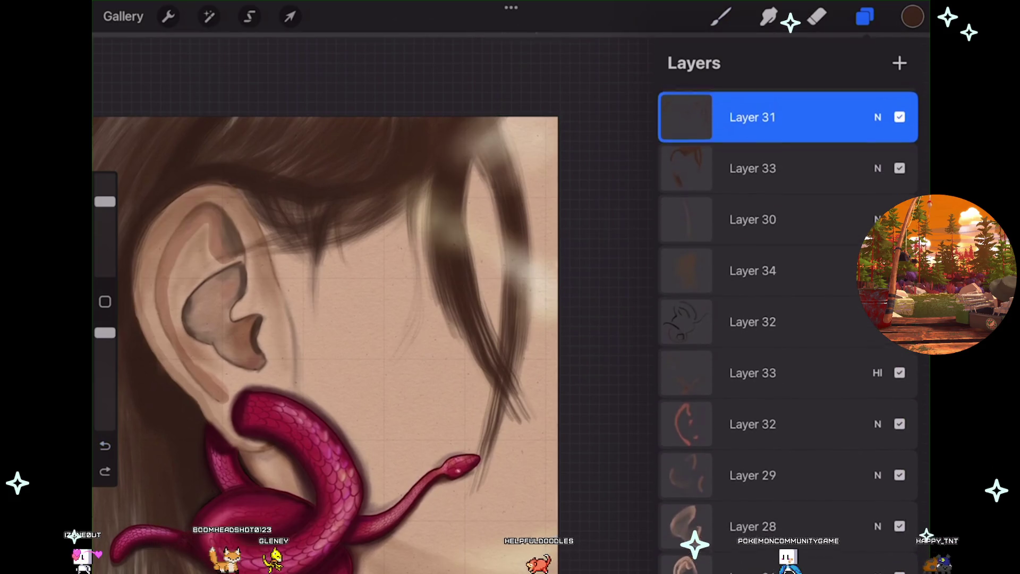
scroll(787, 265, "up", 3)
scroll(787, 319, "up", 10)
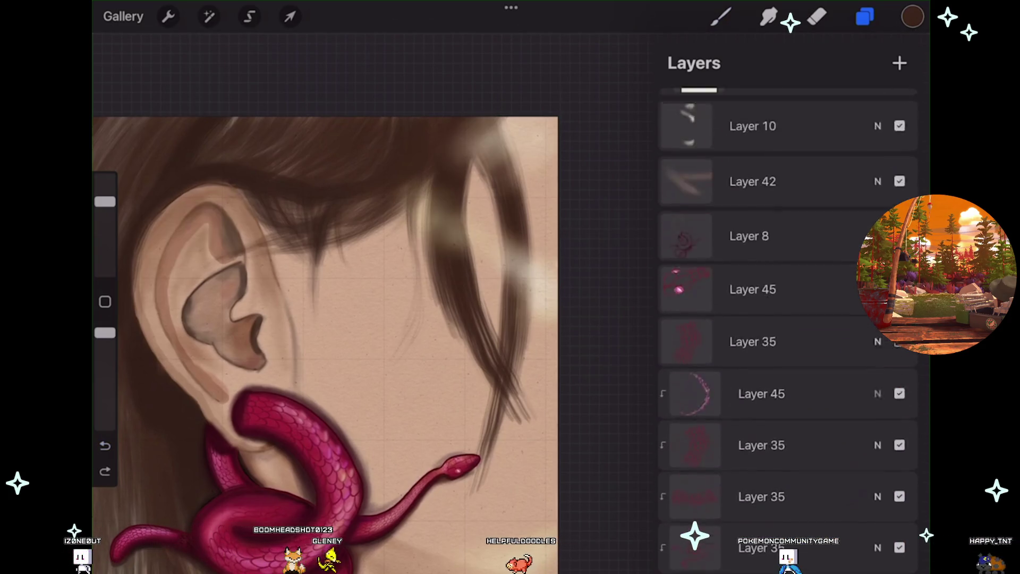
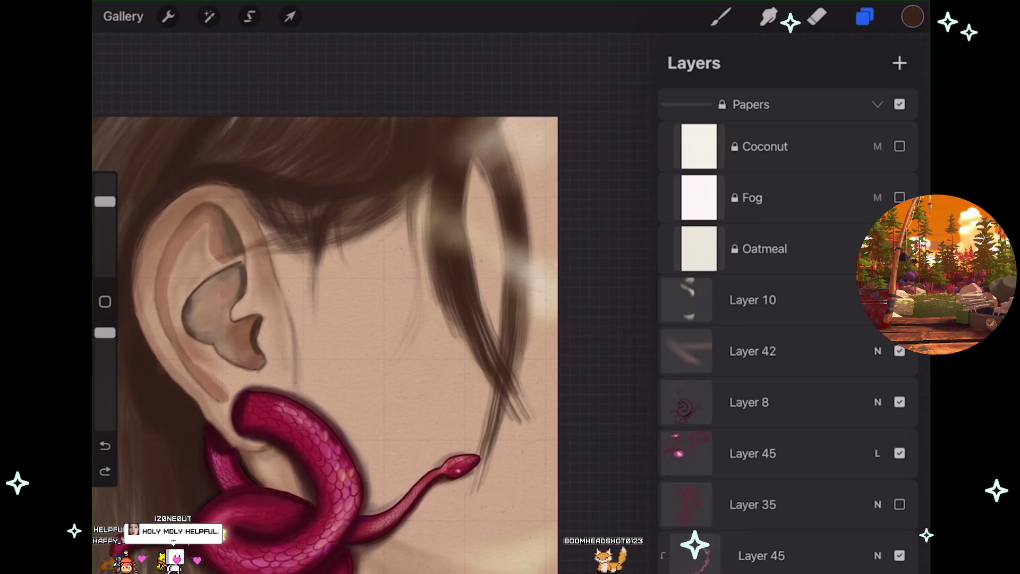
- Briefly hide and reshow Layer 10 to check its hair highlight
left_click(900, 299)
left_click(900, 300)
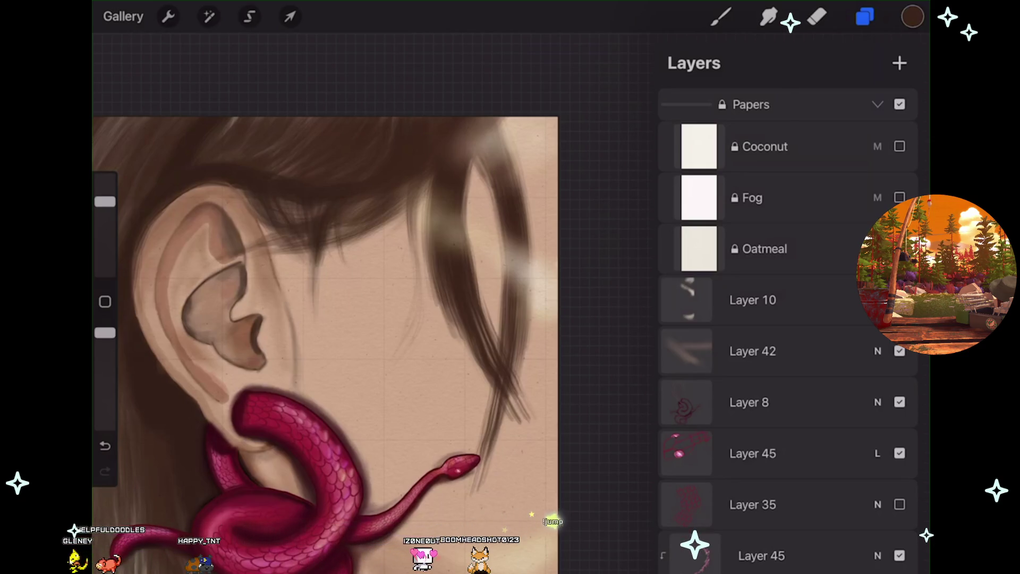
scroll(326, 345, "down", 1)
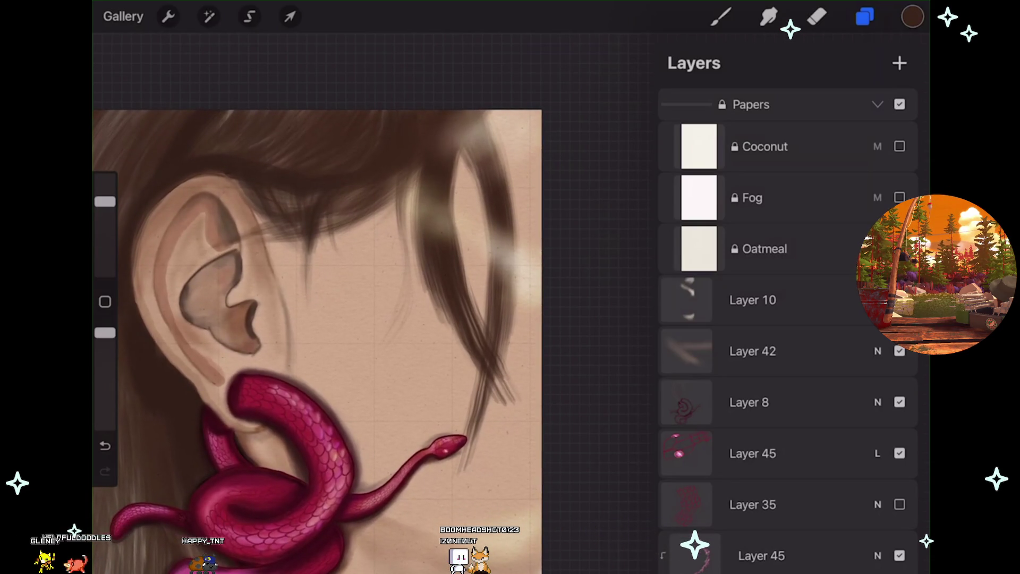
scroll(317, 341, "down", 2)
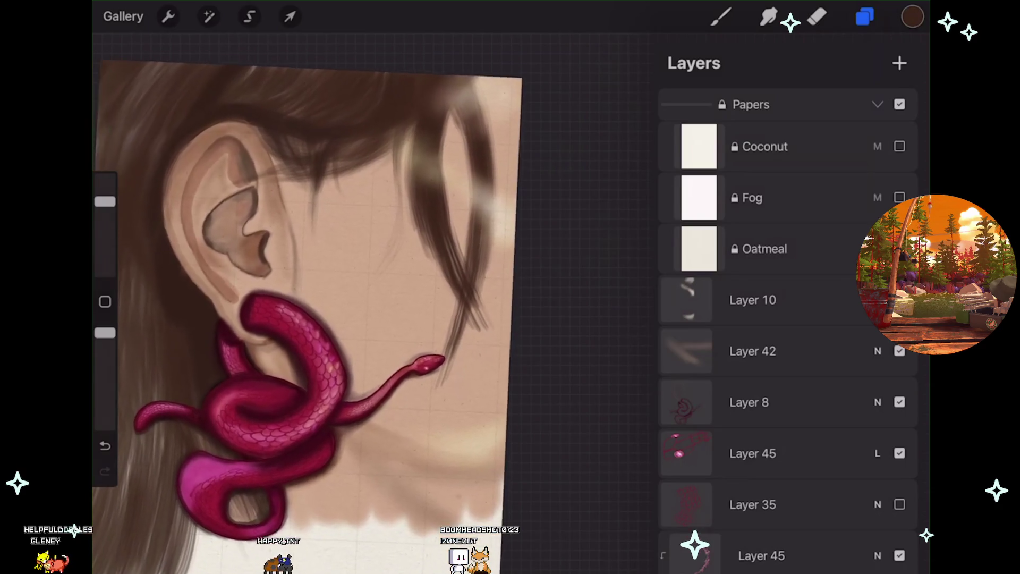
scroll(318, 345, "down", 1)
scroll(786, 319, "down", 10)
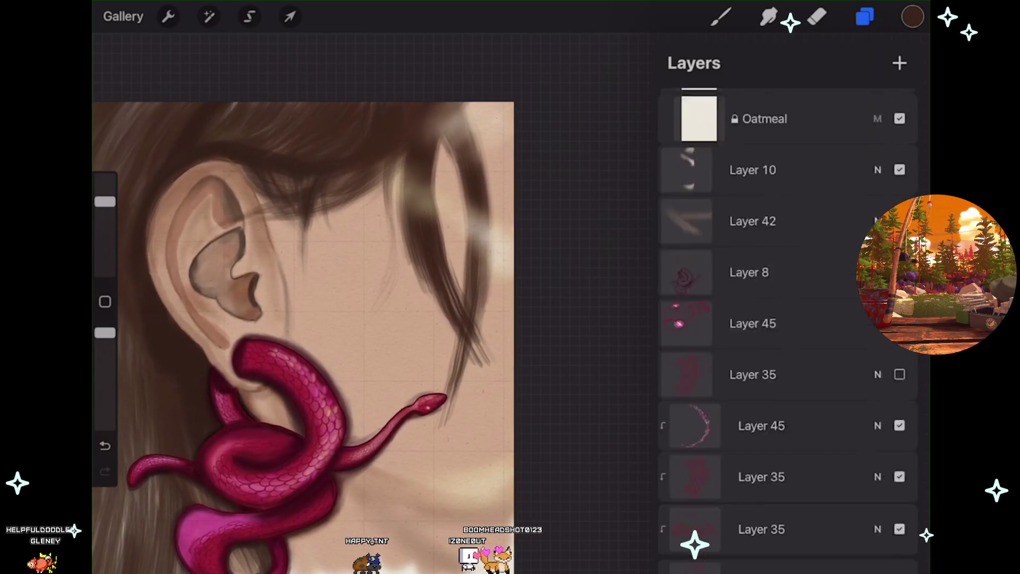
scroll(786, 319, "down", 3)
- Select Layer 6 and sample the peach skin tone from the face
left_click(749, 462)
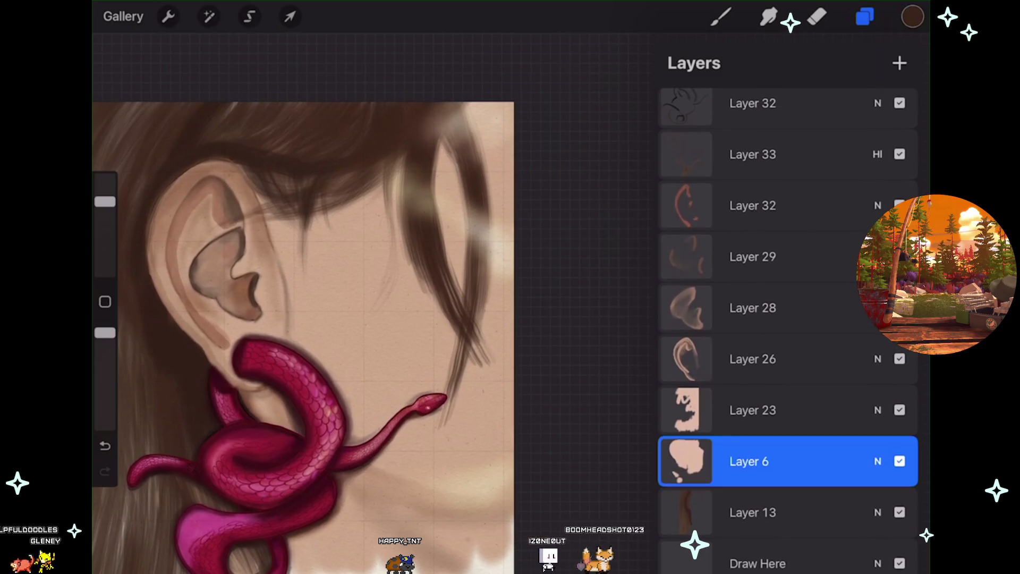
left_click(105, 302)
left_click(364, 536)
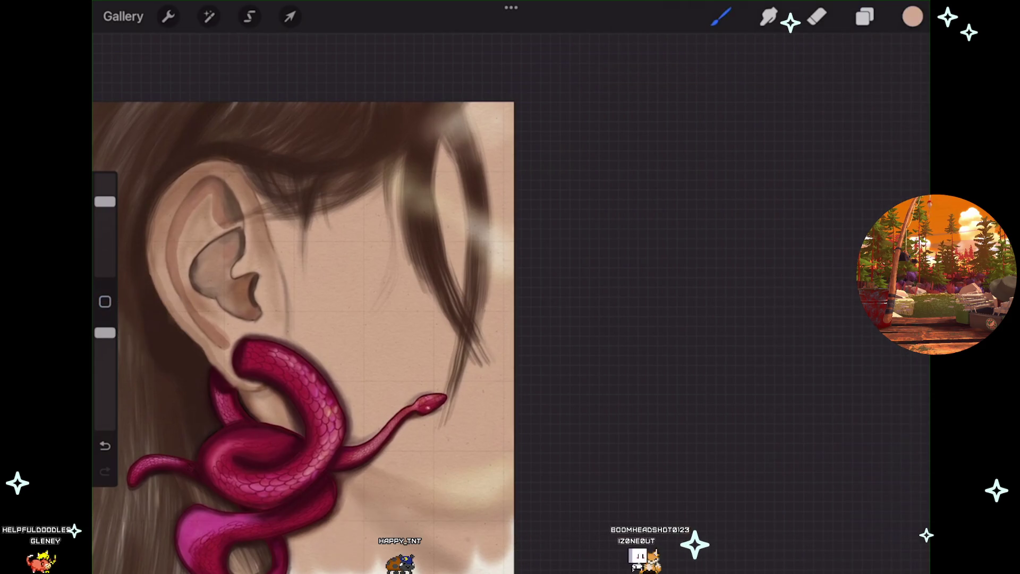
- Choose the Soft Airbrush from the recently used brushes
left_click(865, 17)
left_click(721, 16)
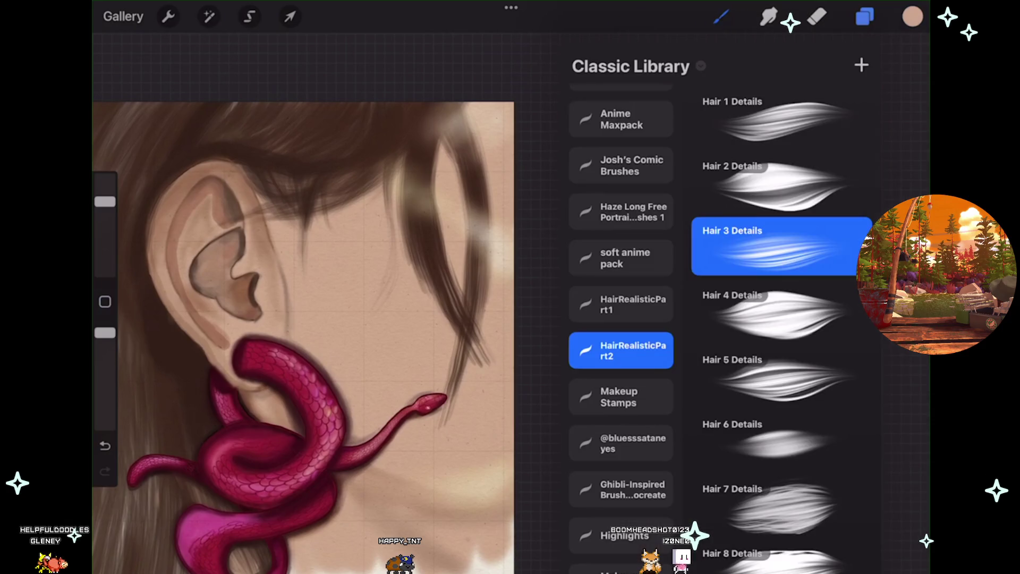
scroll(621, 266, "up", 2)
left_click(620, 106)
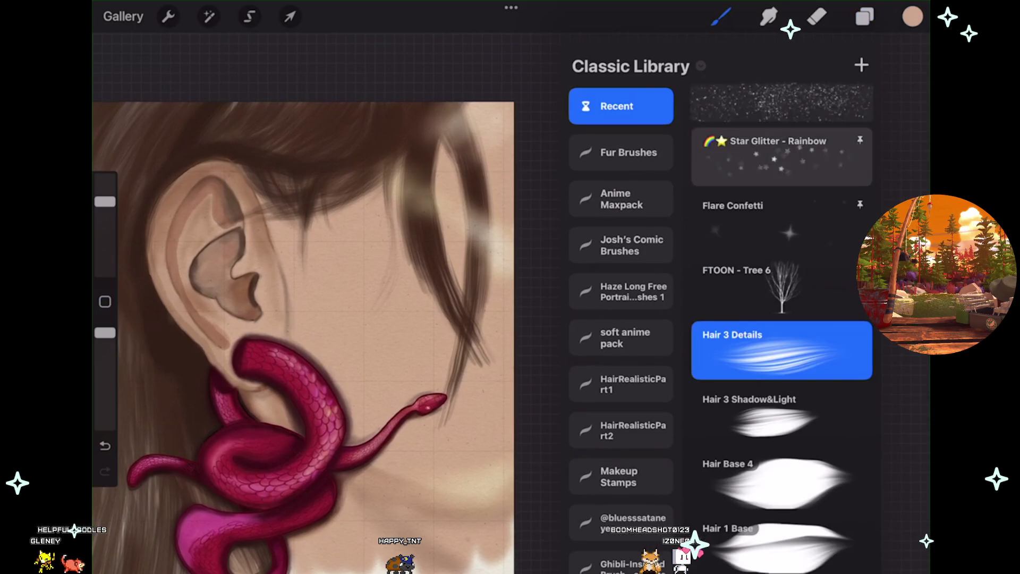
scroll(781, 319, "up", 10)
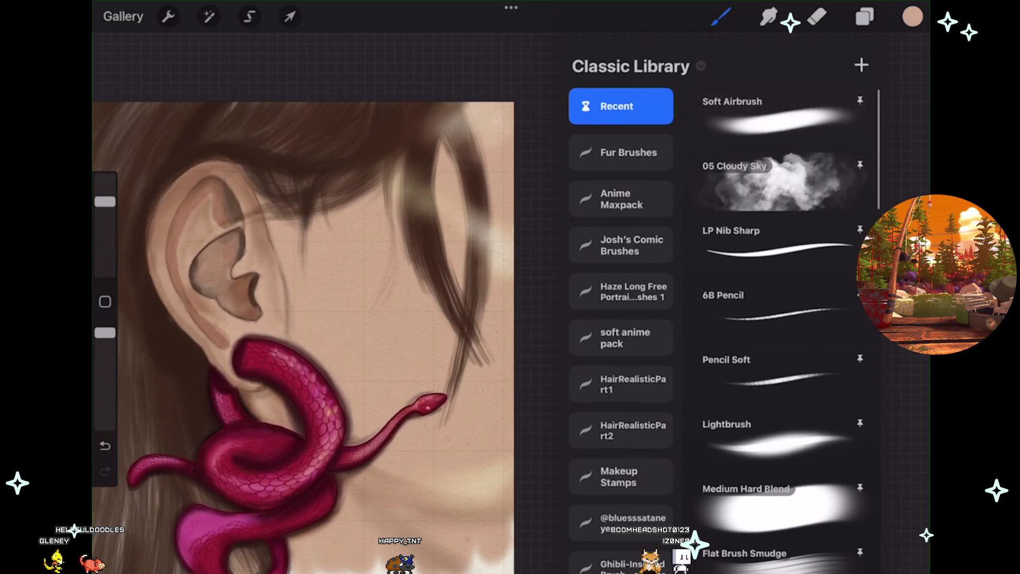
left_click(782, 125)
- Raise the brush opacity and undo the latest skin strokes near the canvas bottom
left_click(865, 16)
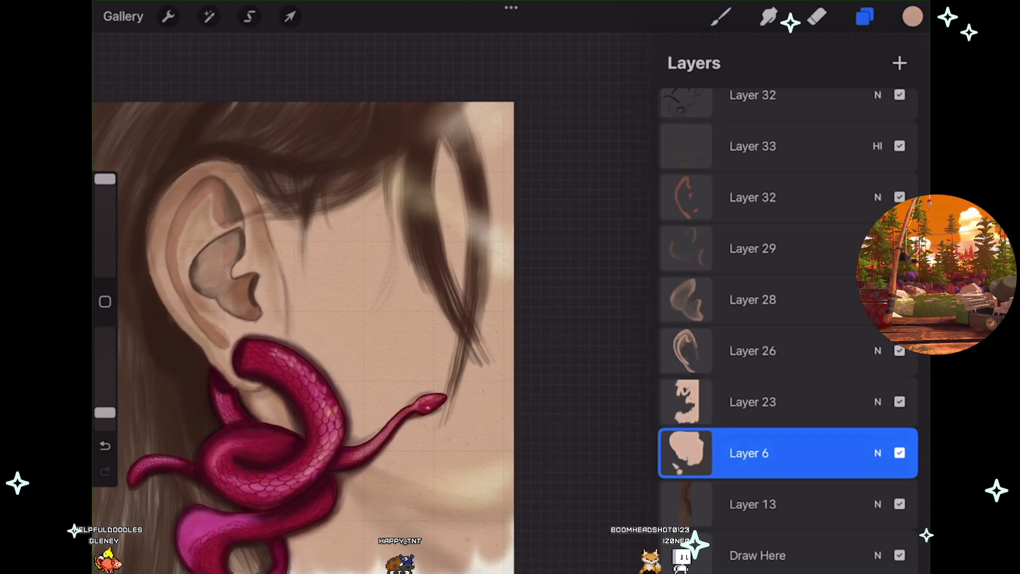
left_click(865, 17)
key("ctrl+z")
left_click_drag(105, 412, 105, 333)
scroll(314, 335, "up", 2)
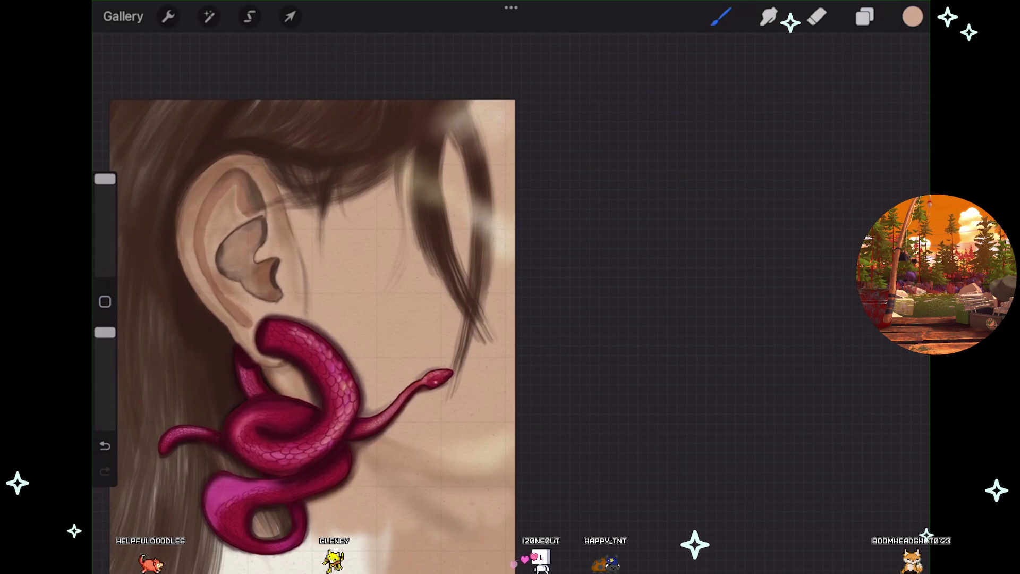
key("ctrl+z")
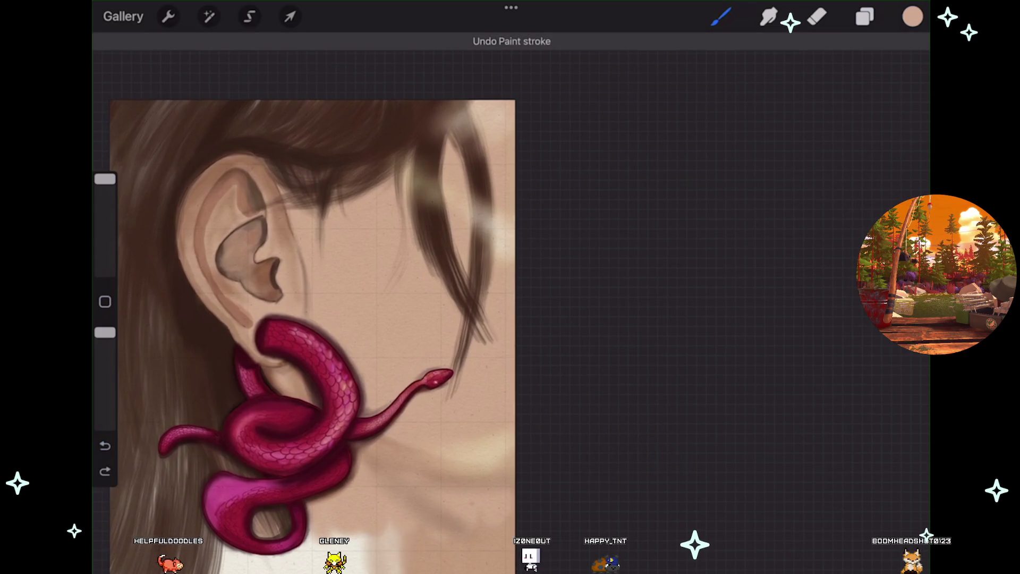
key("ctrl+z")
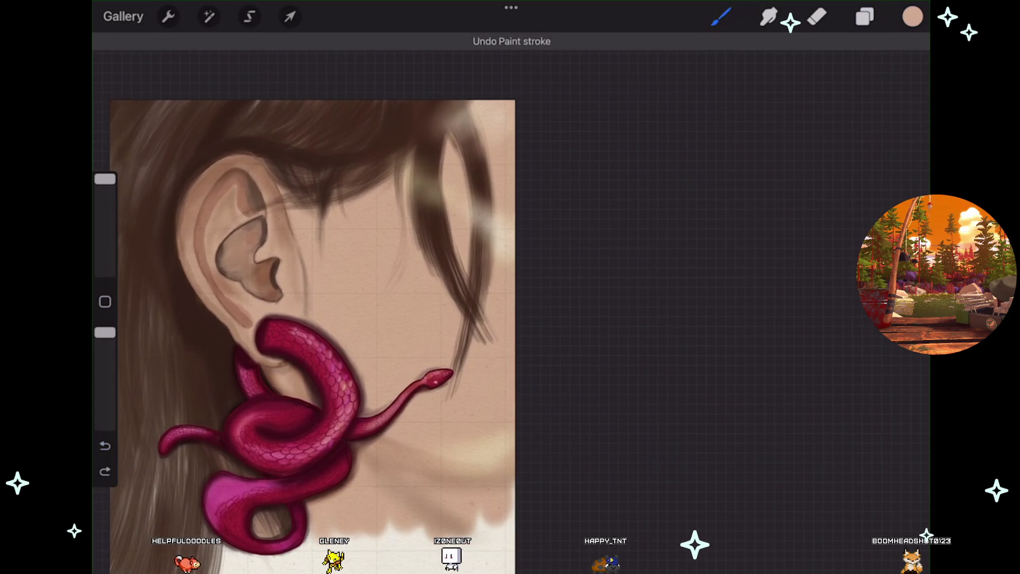
left_click(912, 17)
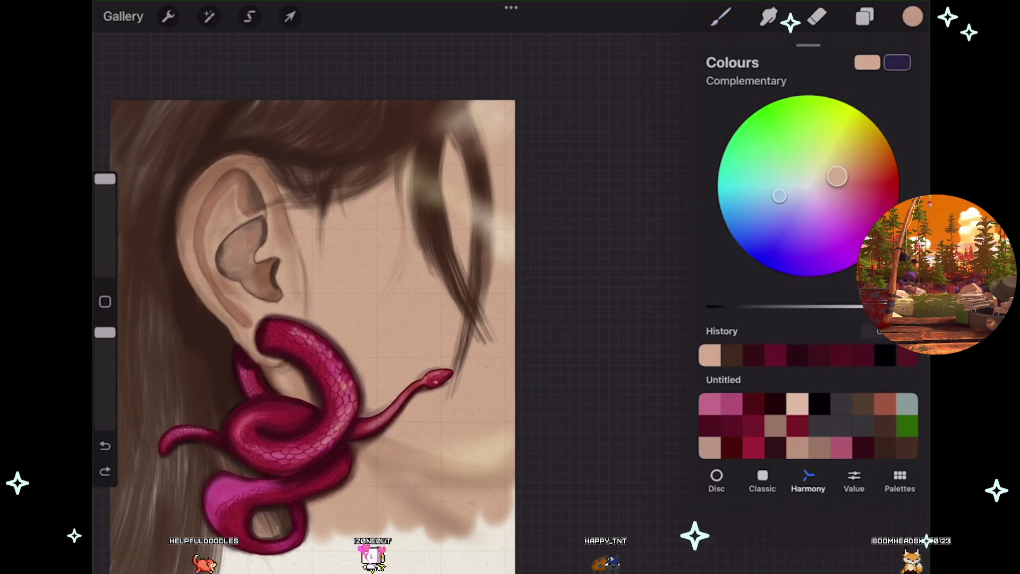
- Undo two more recent skin strokes
left_click(722, 17)
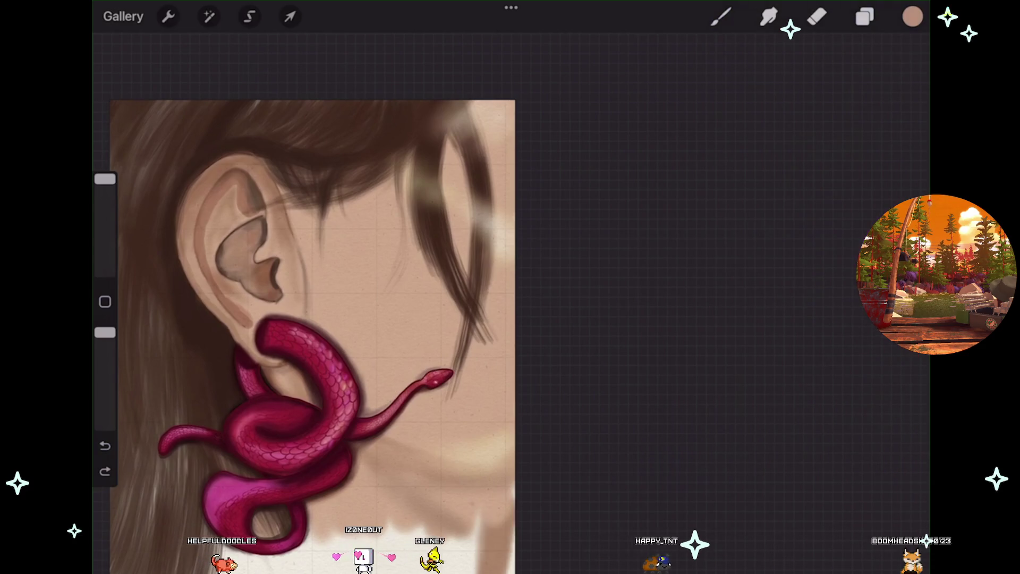
key("ctrl+z")
left_click(912, 16)
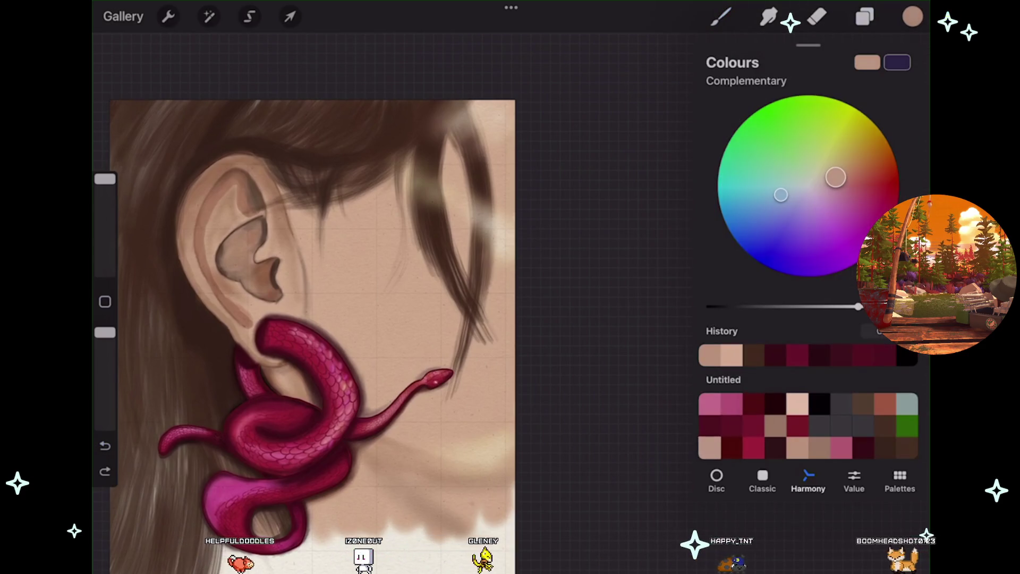
left_click(913, 16)
key("ctrl+z")
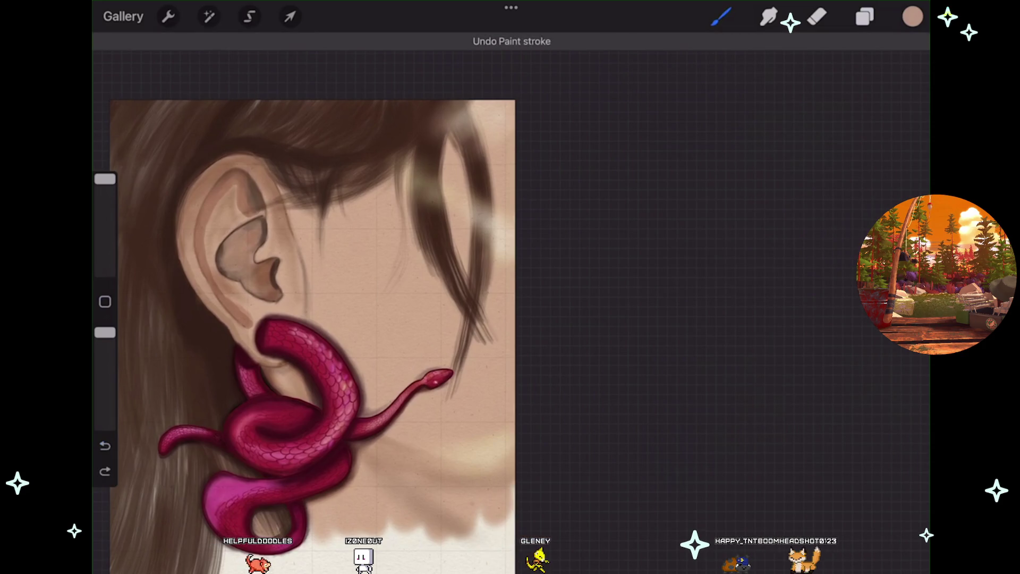
- Switch the paint colour to the lighter peach from the saved palette
left_click(865, 17)
left_click(913, 16)
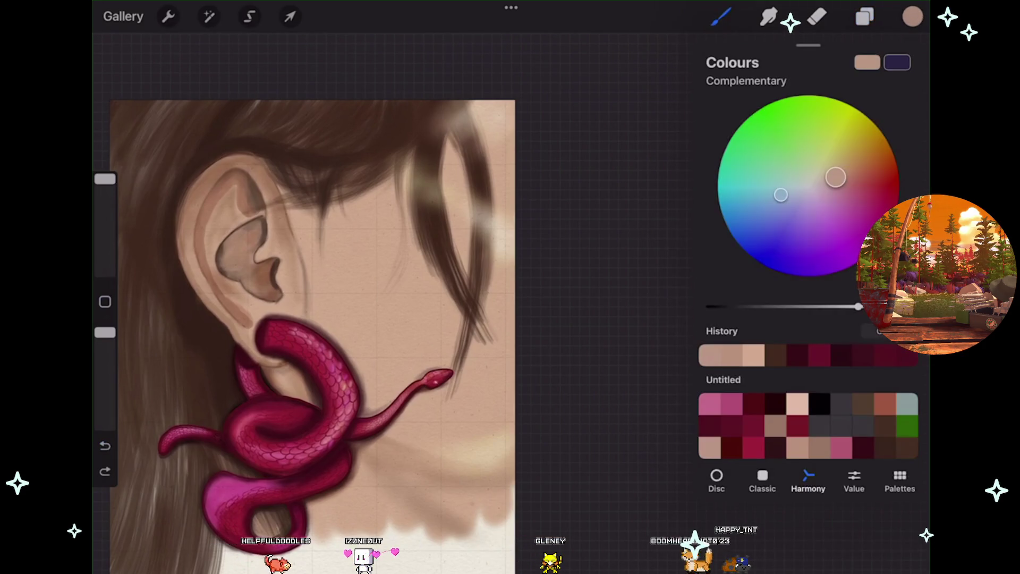
left_click(798, 404)
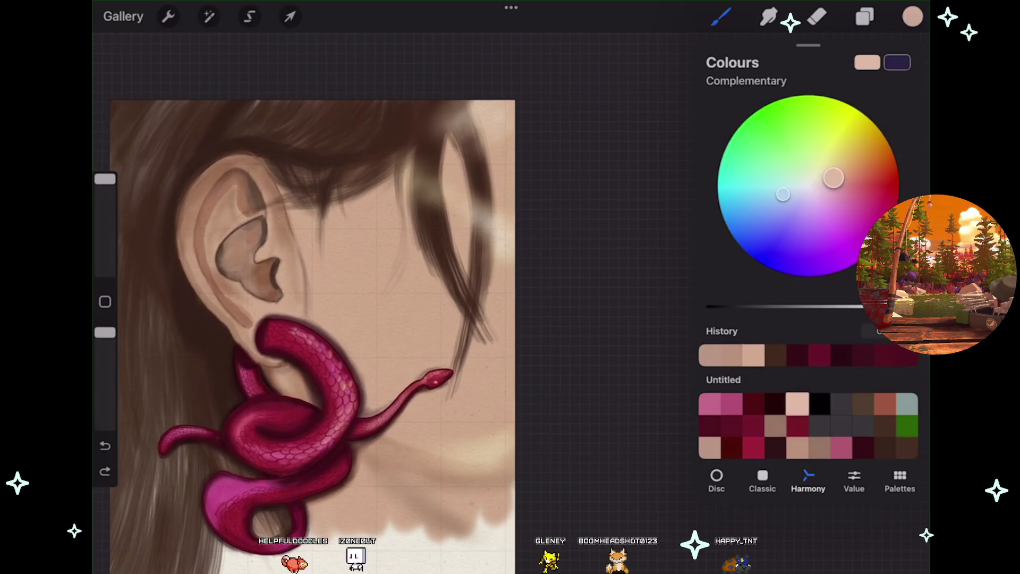
left_click(912, 16)
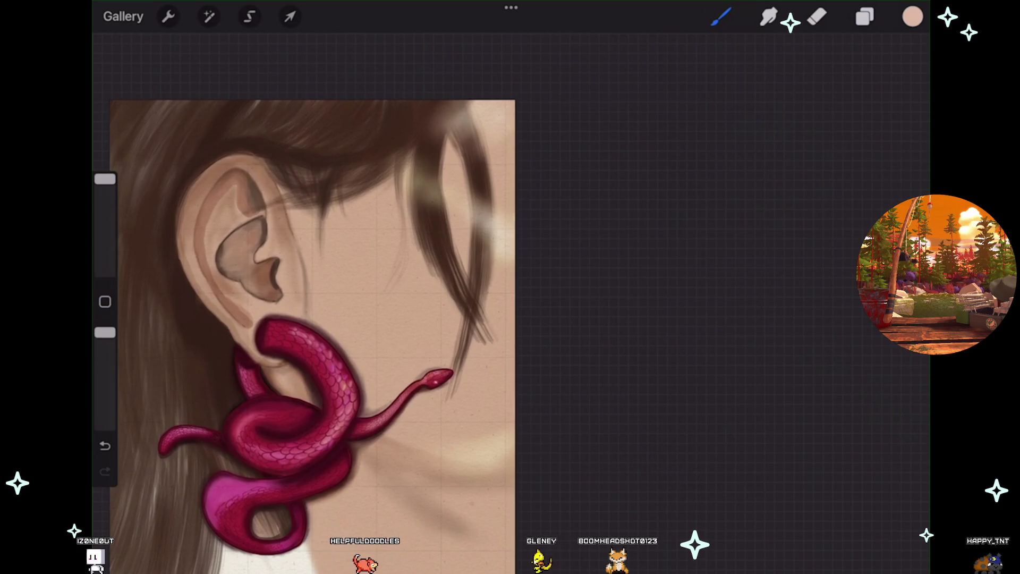
scroll(322, 336, "down", 2)
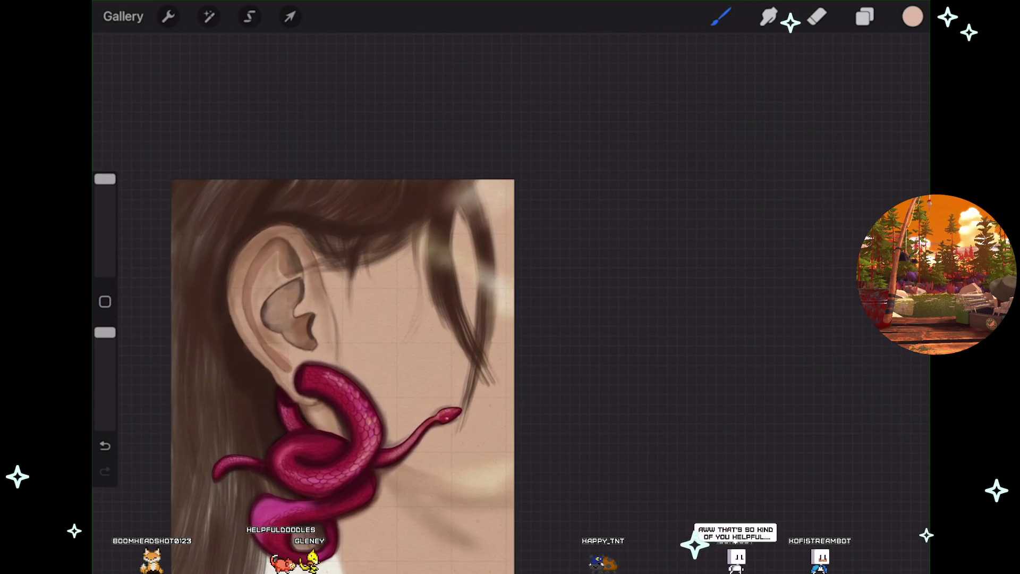
scroll(350, 361, "down", 1)
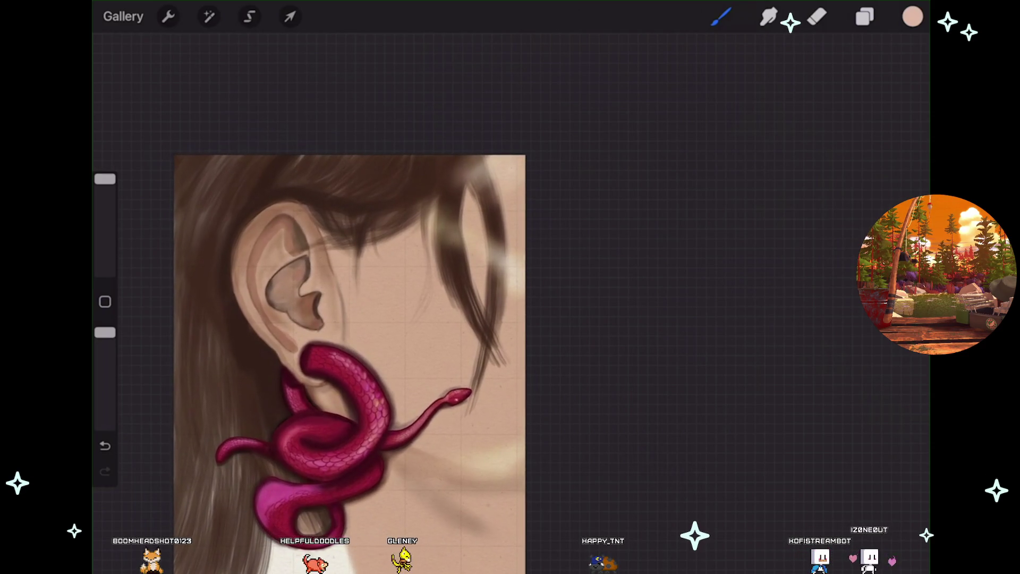
scroll(346, 340, "up", 2)
- Turn visibility back on for Layer 23 and the other hidden layers
left_click(865, 17)
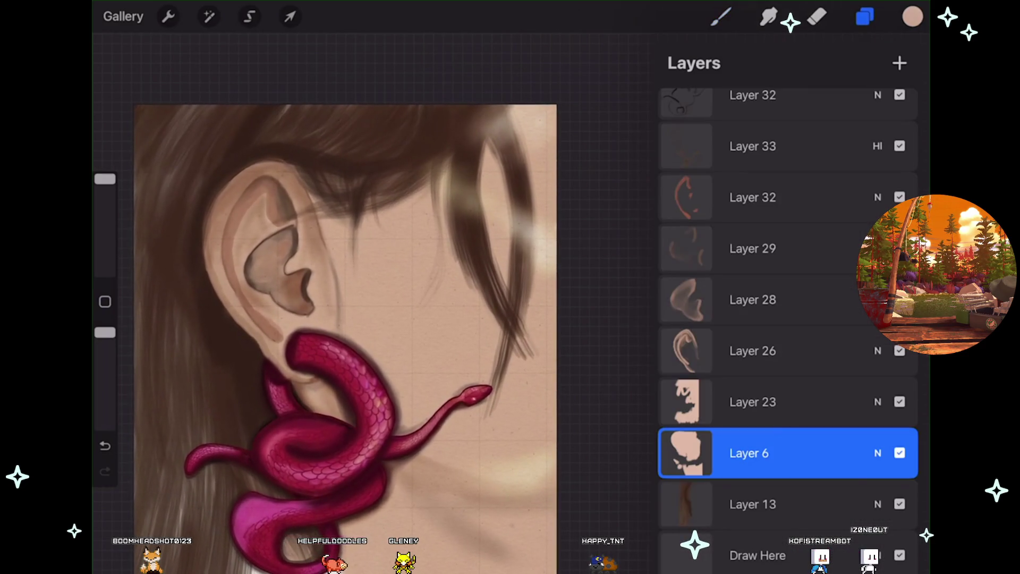
left_click(865, 17)
left_click(721, 16)
scroll(351, 329, "up", 1)
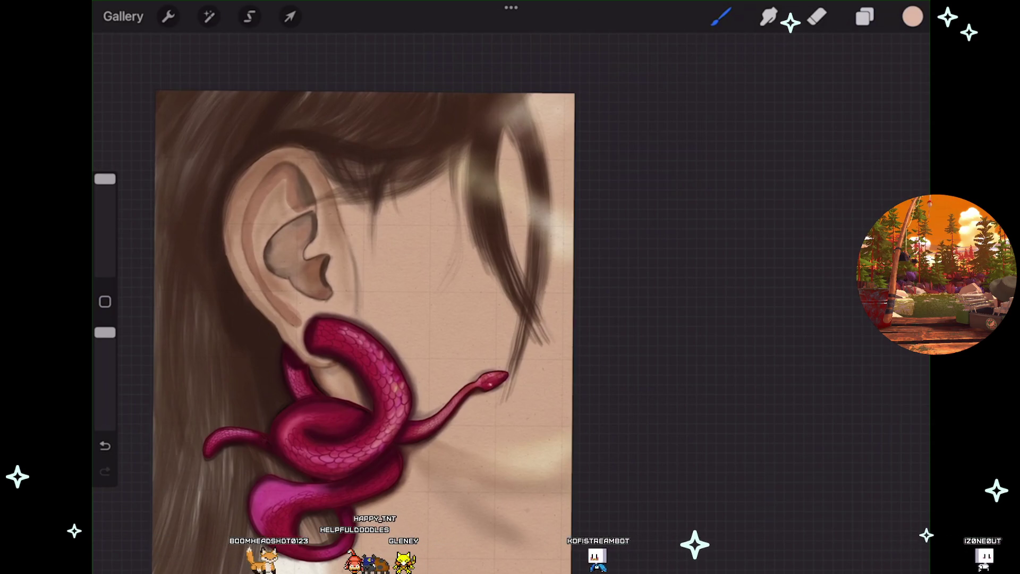
scroll(366, 340, "down", 2)
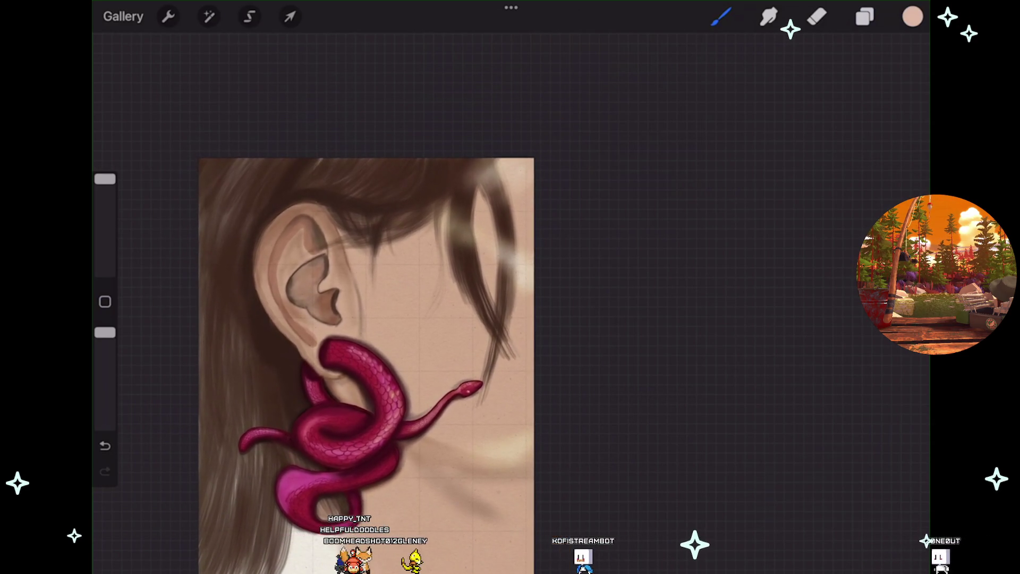
left_click(865, 17)
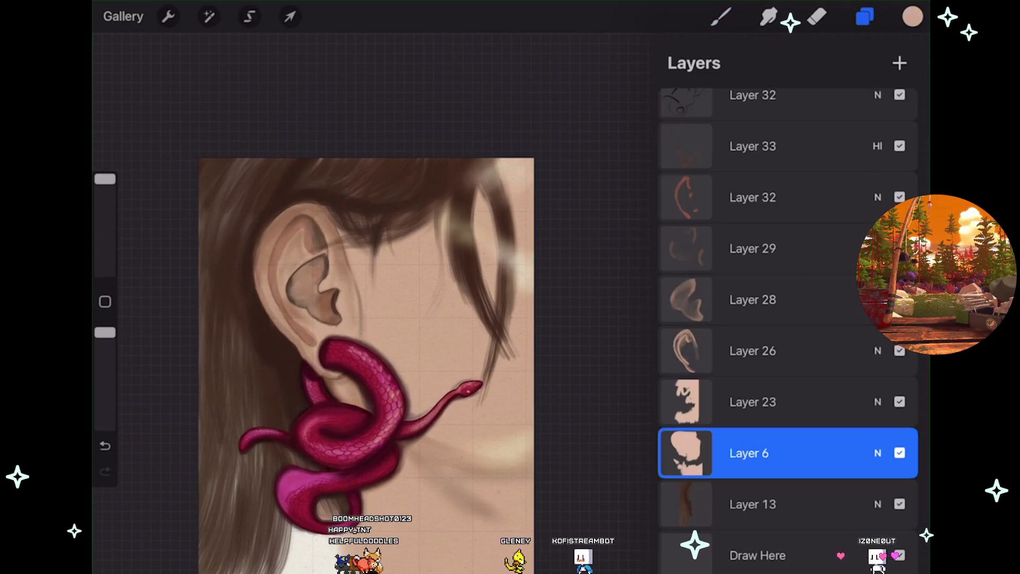
left_click(900, 402)
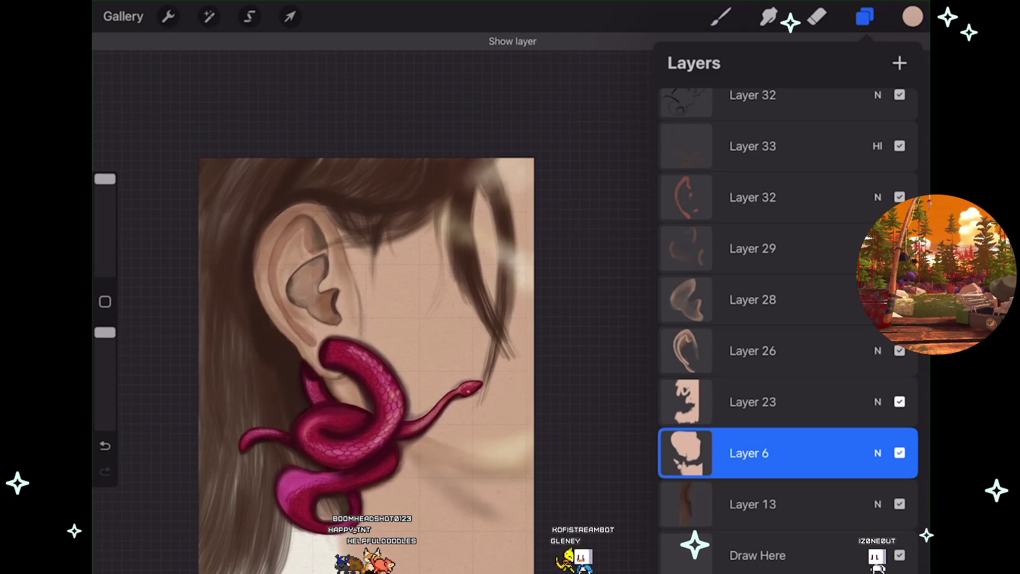
scroll(786, 319, "up", 3)
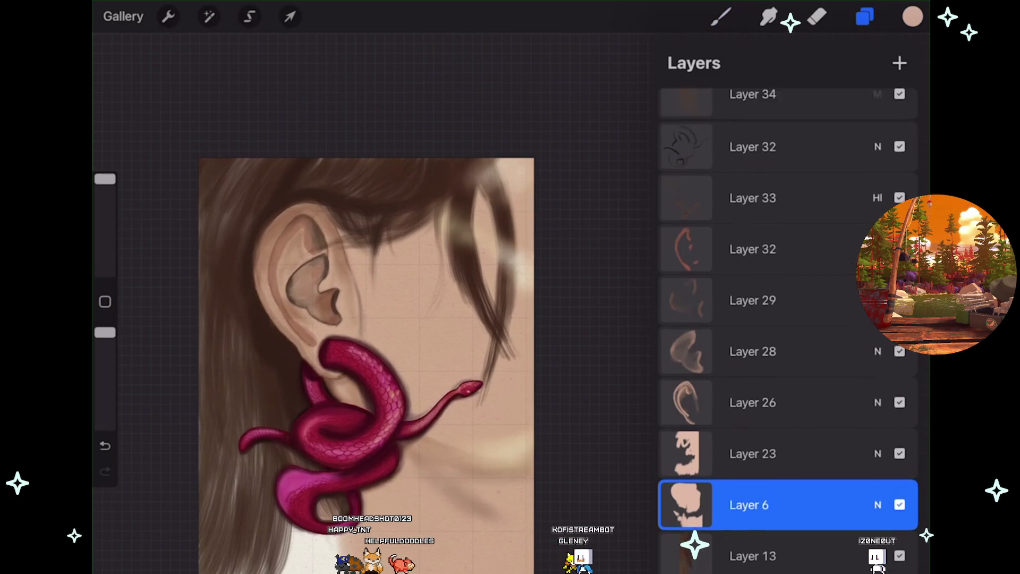
left_click(900, 348)
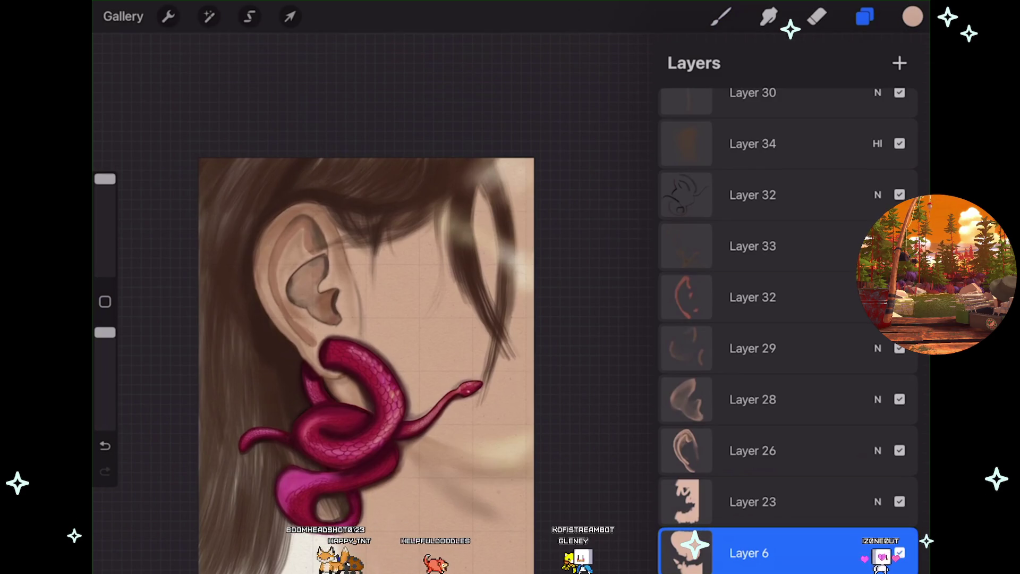
left_click(900, 246)
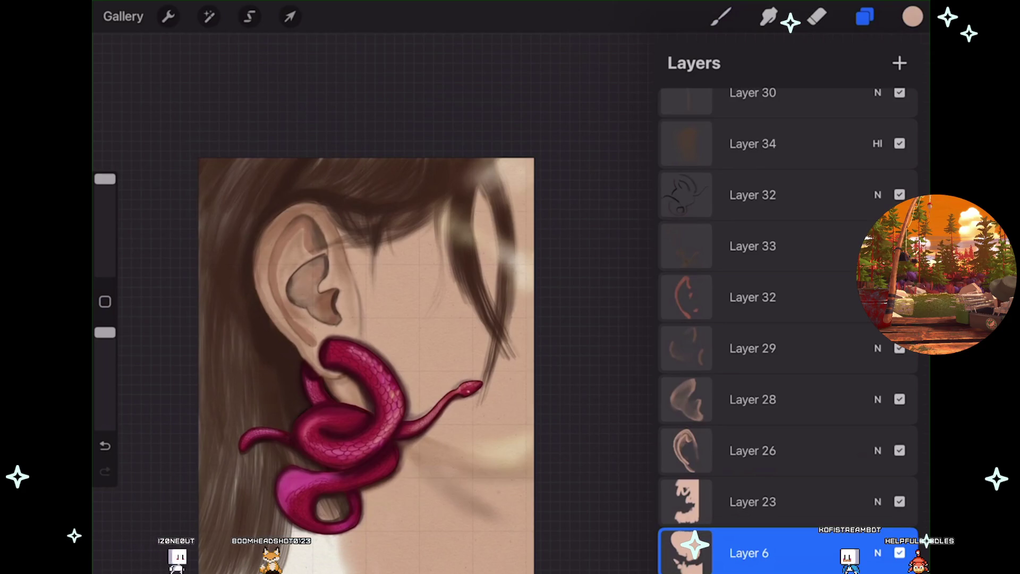
- Make Layer 33 visible, select it, and put its contents in a transform box
scroll(359, 329, "up", 3)
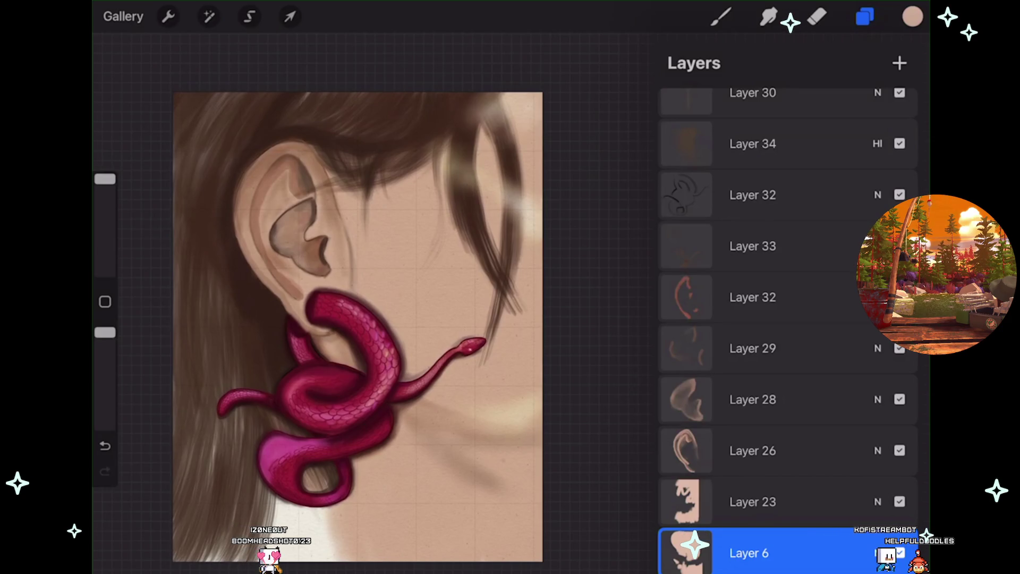
scroll(789, 319, "up", 15)
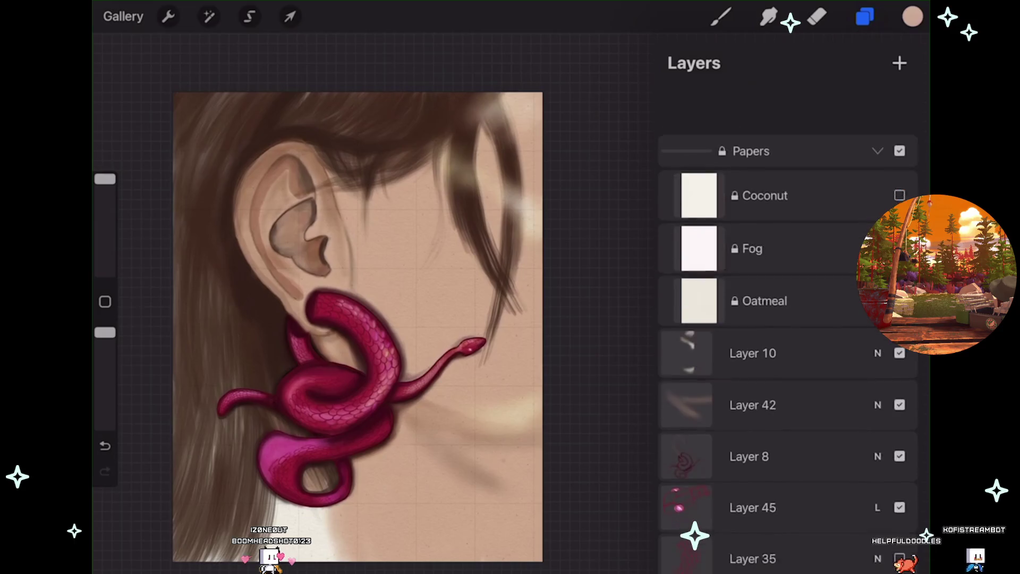
scroll(788, 319, "down", 8)
scroll(788, 319, "up", 7)
scroll(788, 319, "down", 10)
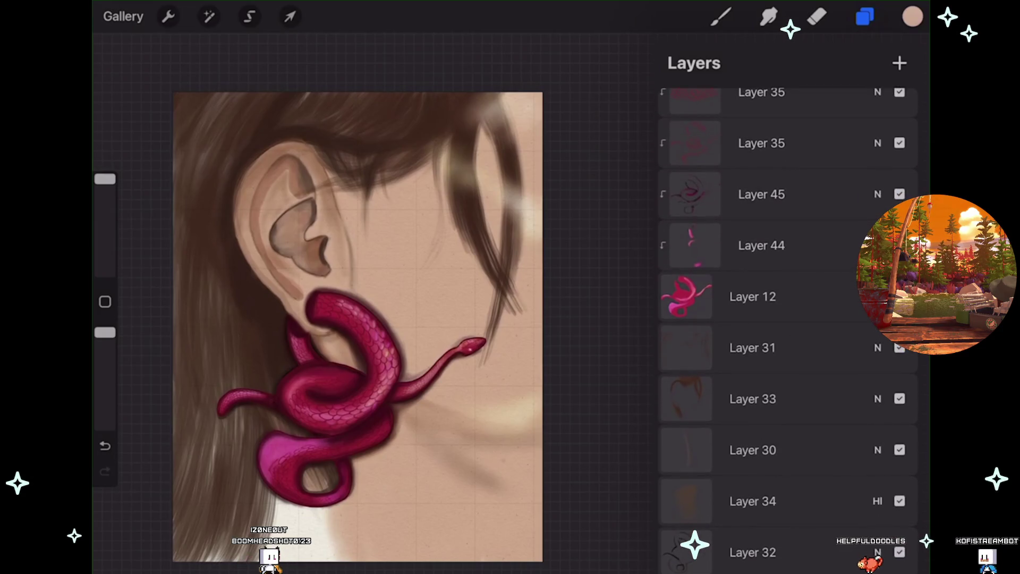
left_click(900, 399)
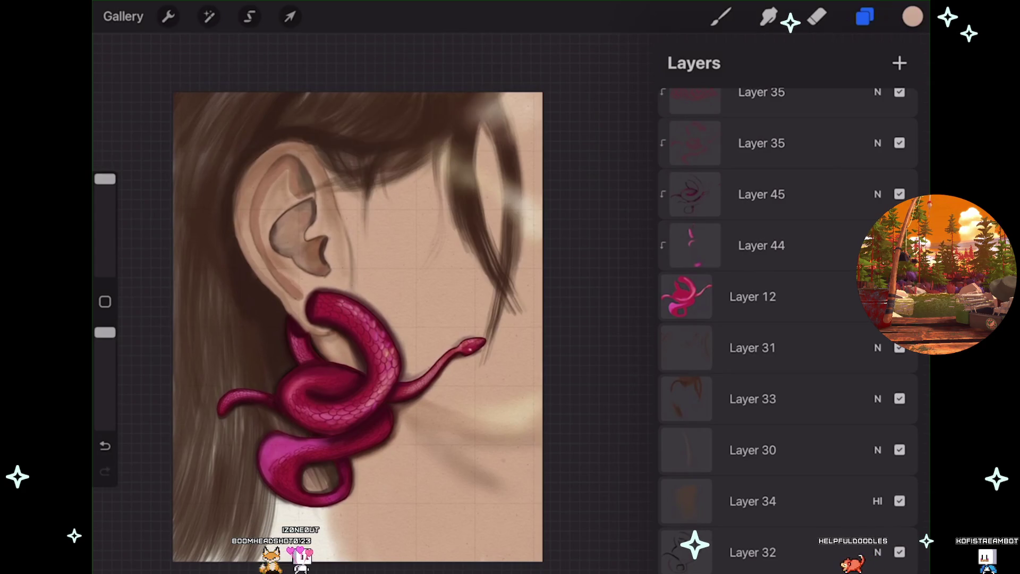
left_click(753, 398)
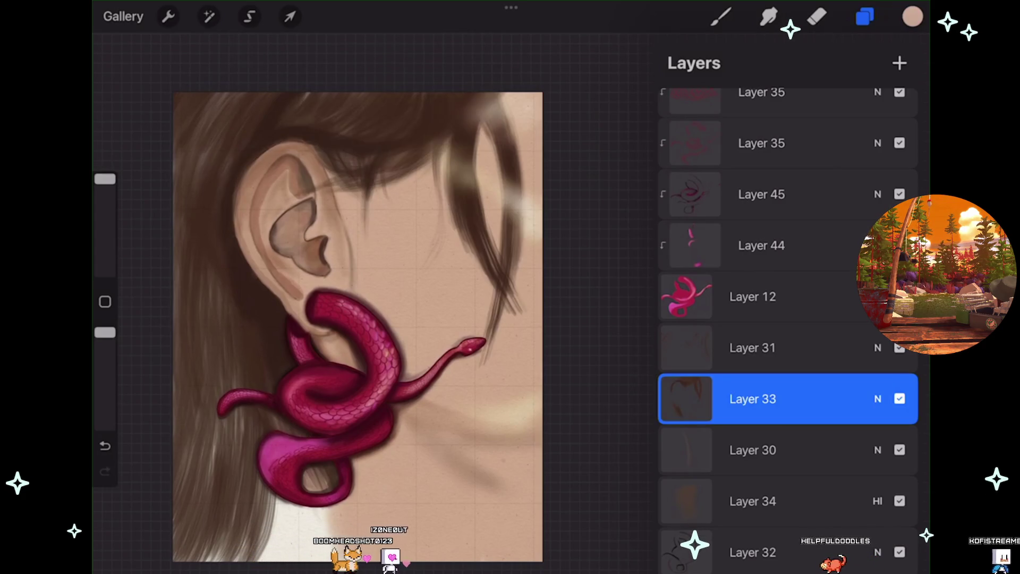
left_click(291, 17)
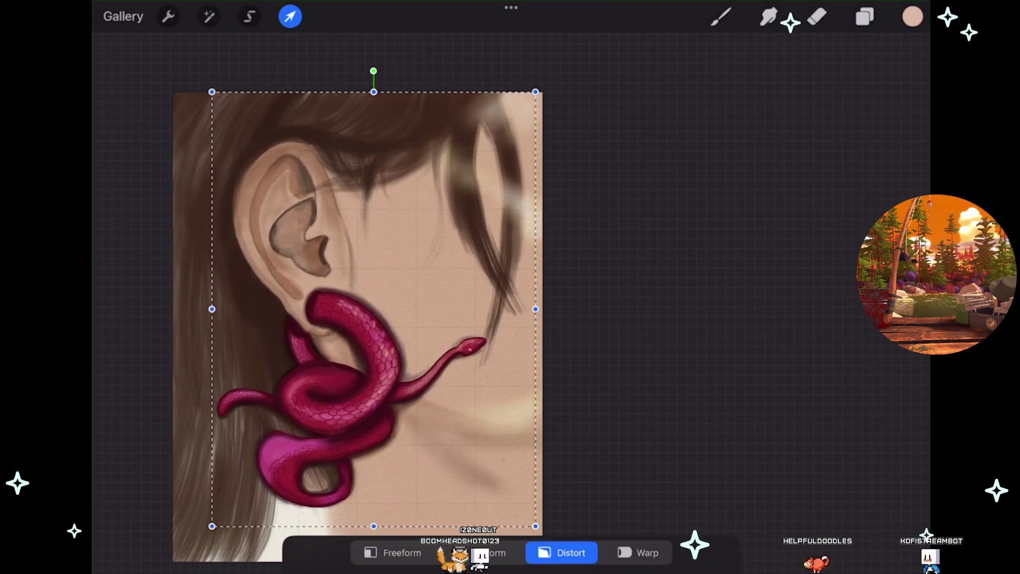
- Warp Layer 33's hair strands slightly right and downward, then commit the transform
left_click(638, 552)
left_click_drag(494, 256, 507, 258)
key("b")
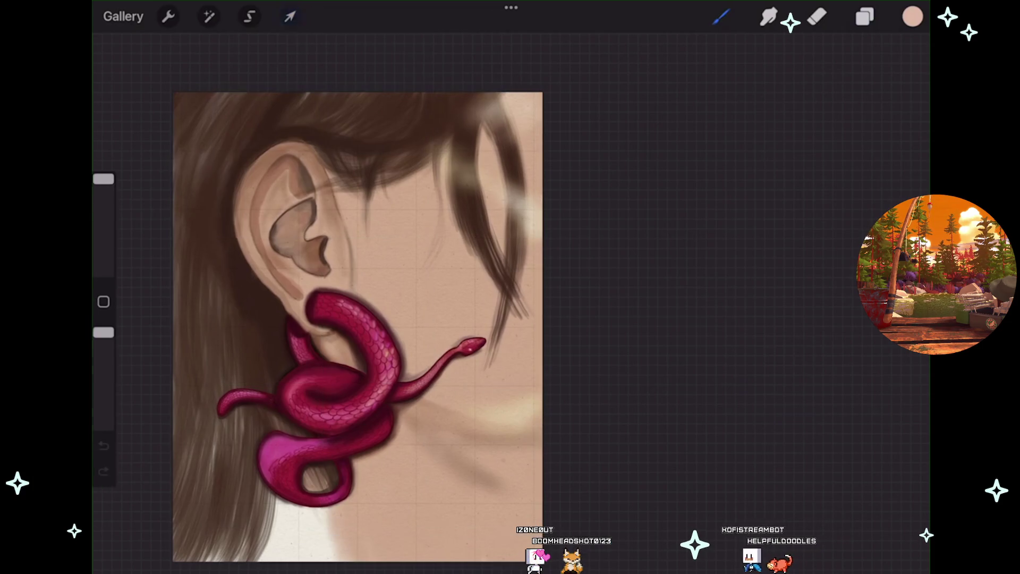
scroll(356, 324, "up", 2)
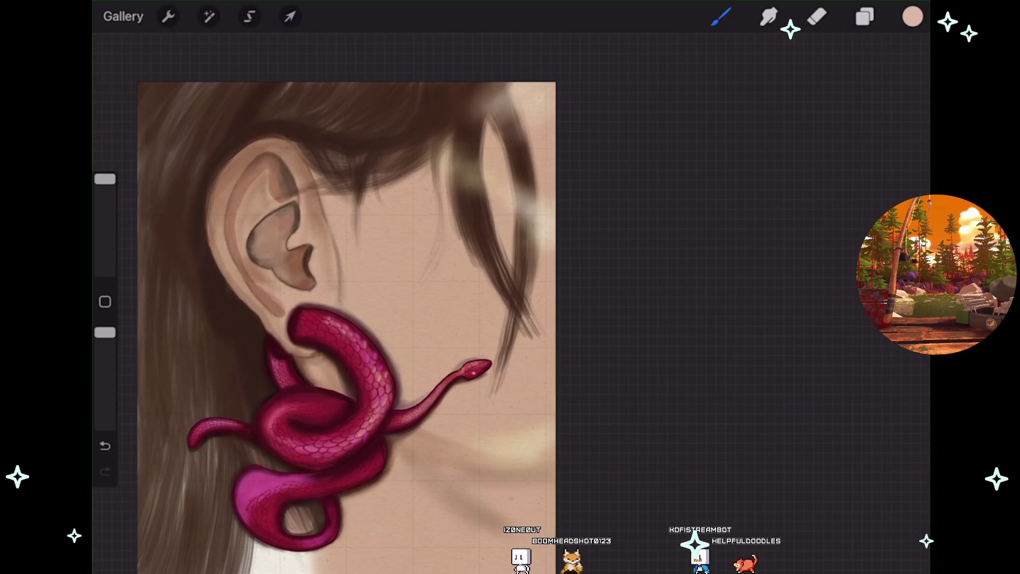
left_click(865, 17)
scroll(346, 330, "down", 2)
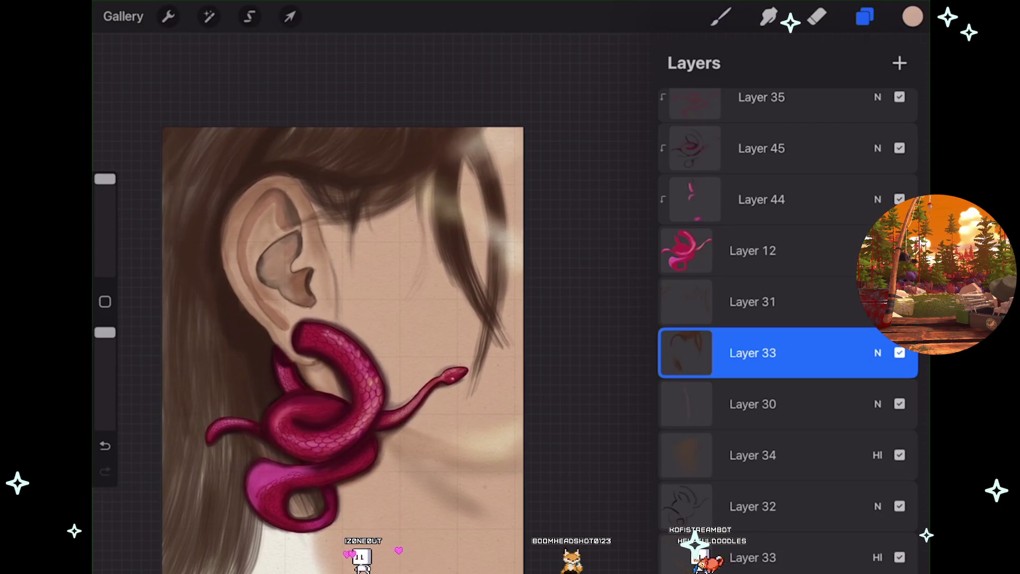
- Re-enable the hidden layers, including the inner-ear layer, and check Layer 26
scroll(786, 319, "down", 2)
left_click(900, 281)
scroll(345, 330, "down", 1)
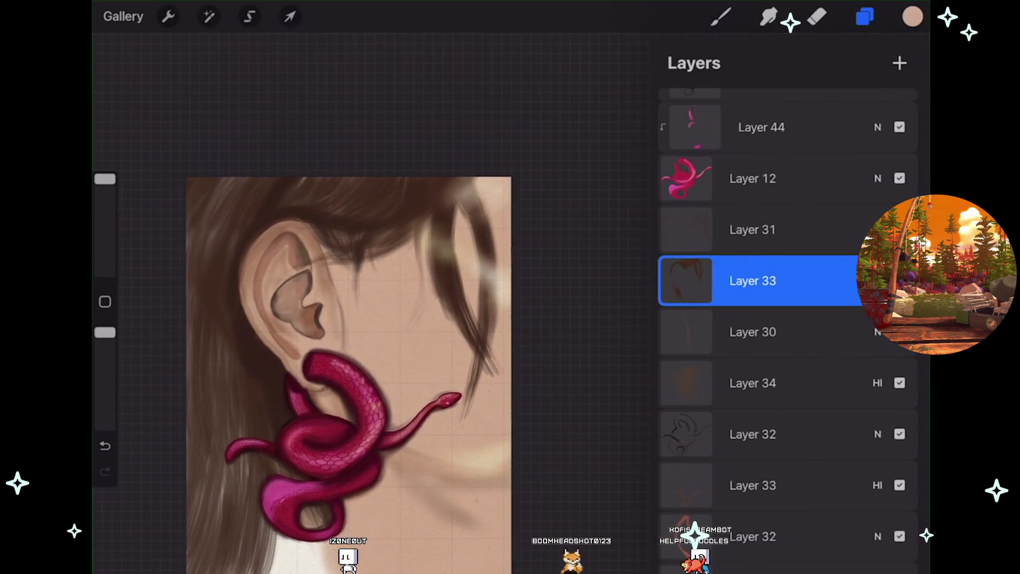
scroll(787, 330, "up", 15)
scroll(787, 319, "down", 15)
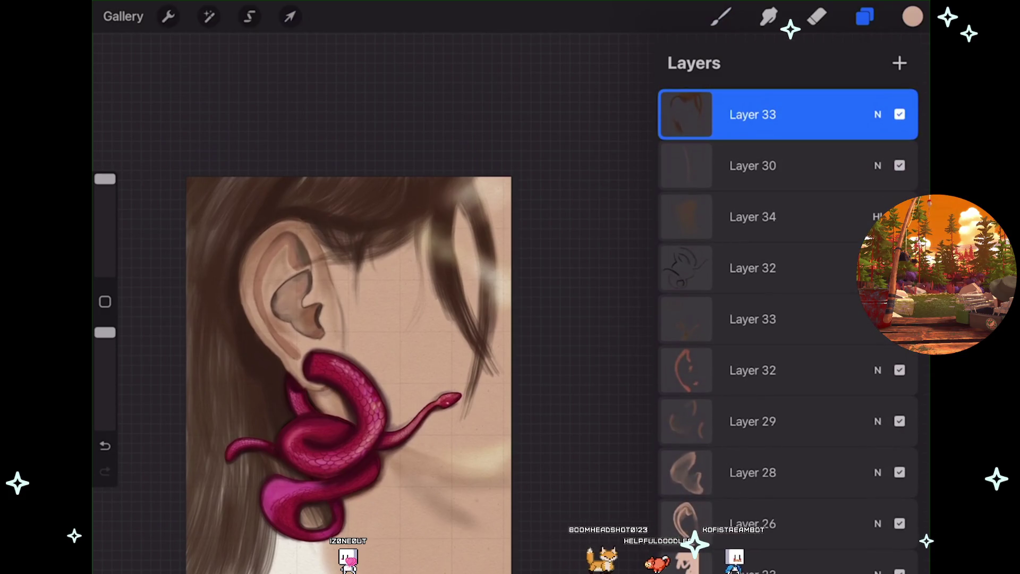
left_click(900, 319)
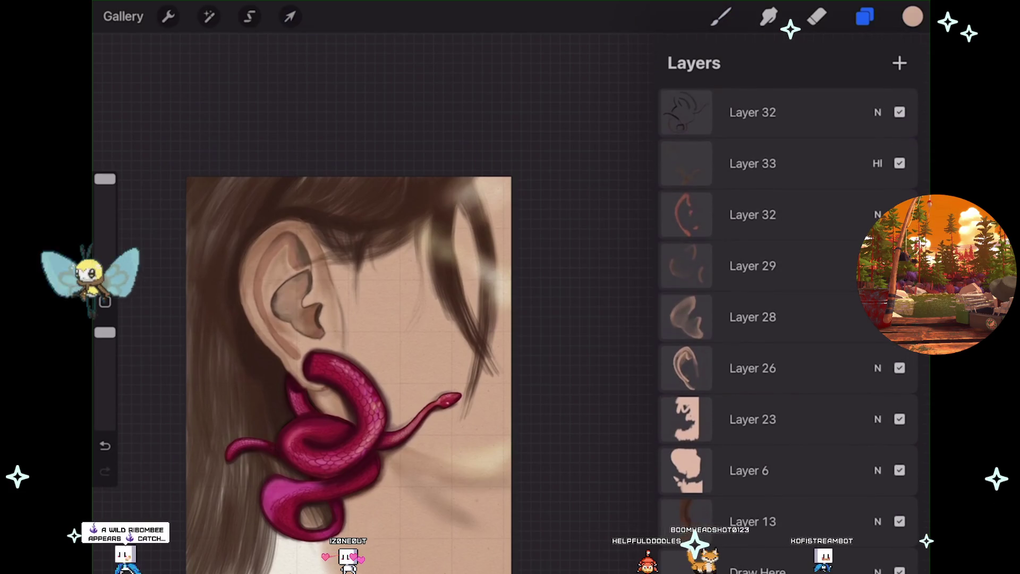
scroll(786, 265, "up", 5)
scroll(786, 319, "down", 3)
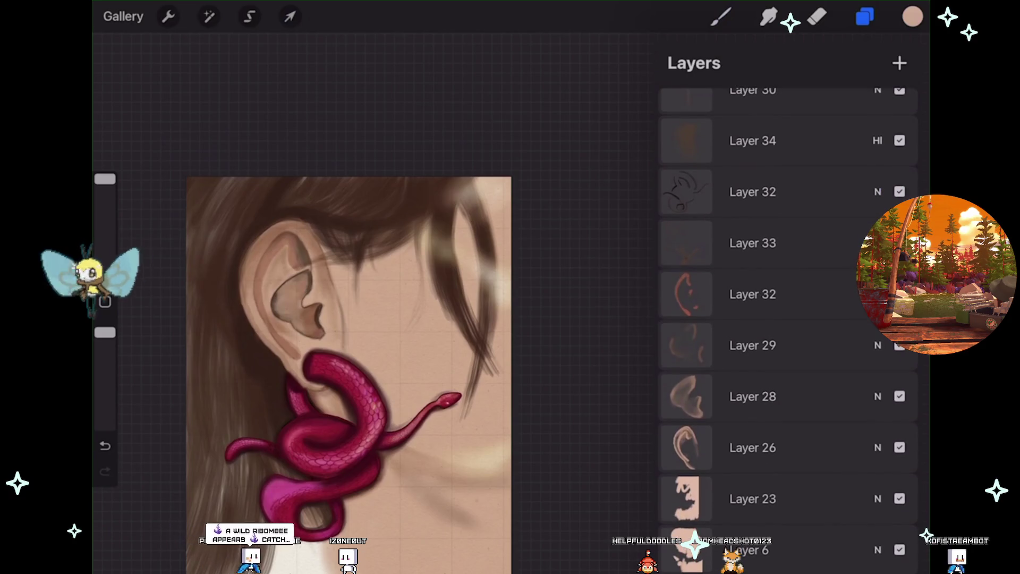
left_click(900, 445)
left_click(900, 446)
- Add a new Layer 31 above Layer 23 and sample brown from the ear
left_click(771, 446)
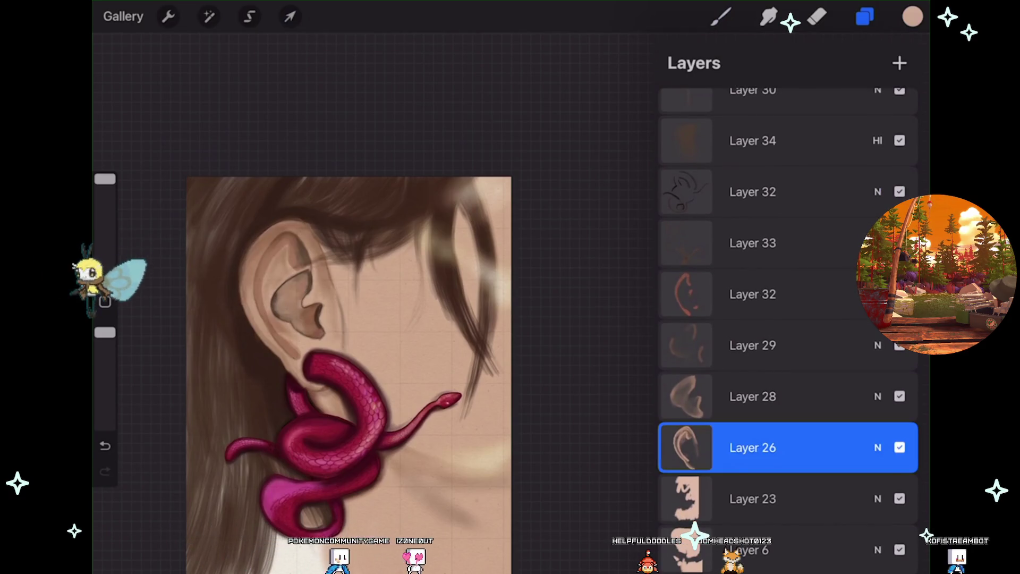
left_click(771, 498)
left_click(900, 63)
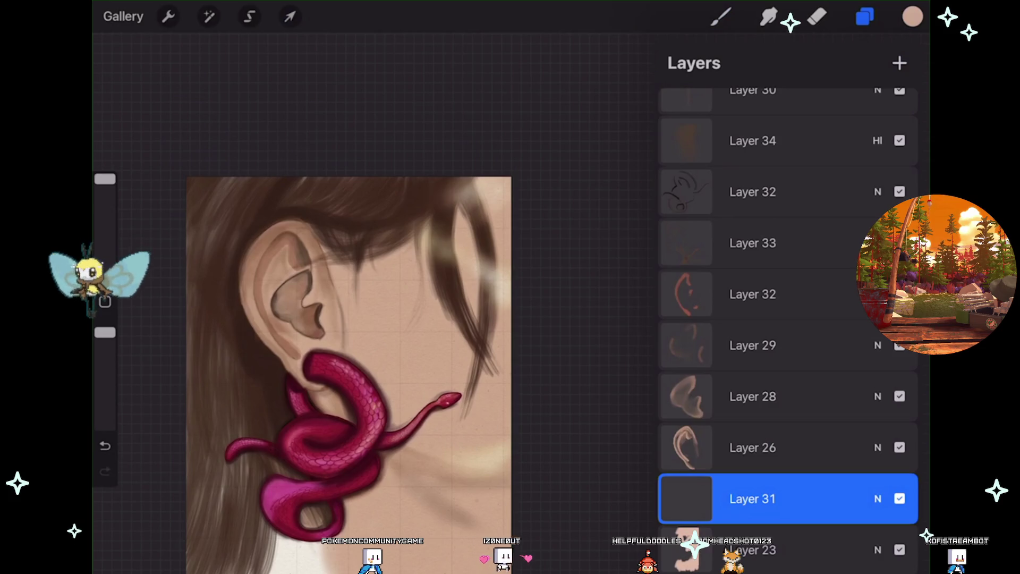
scroll(287, 266, "up", 3)
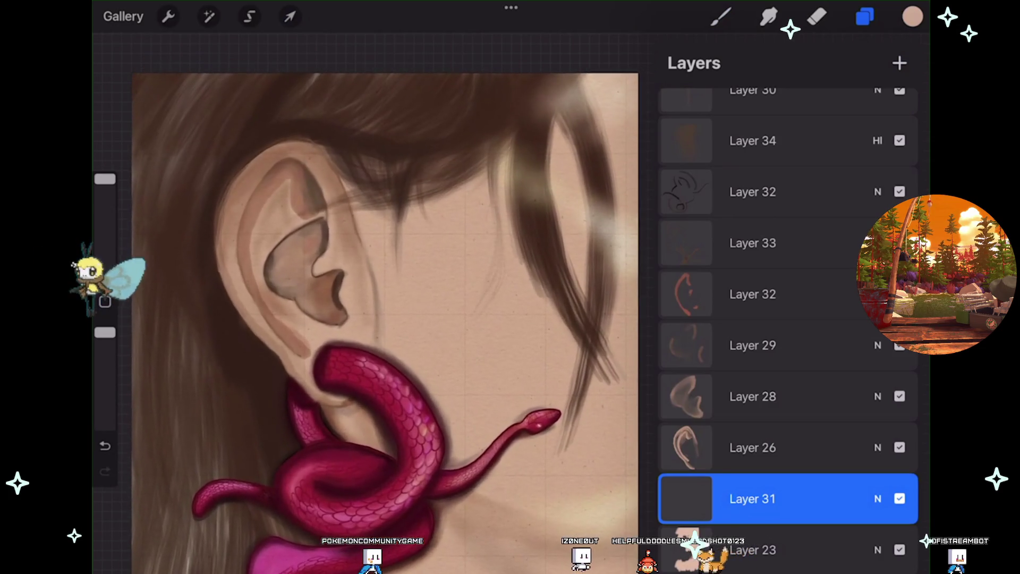
left_click(330, 292)
left_click(721, 17)
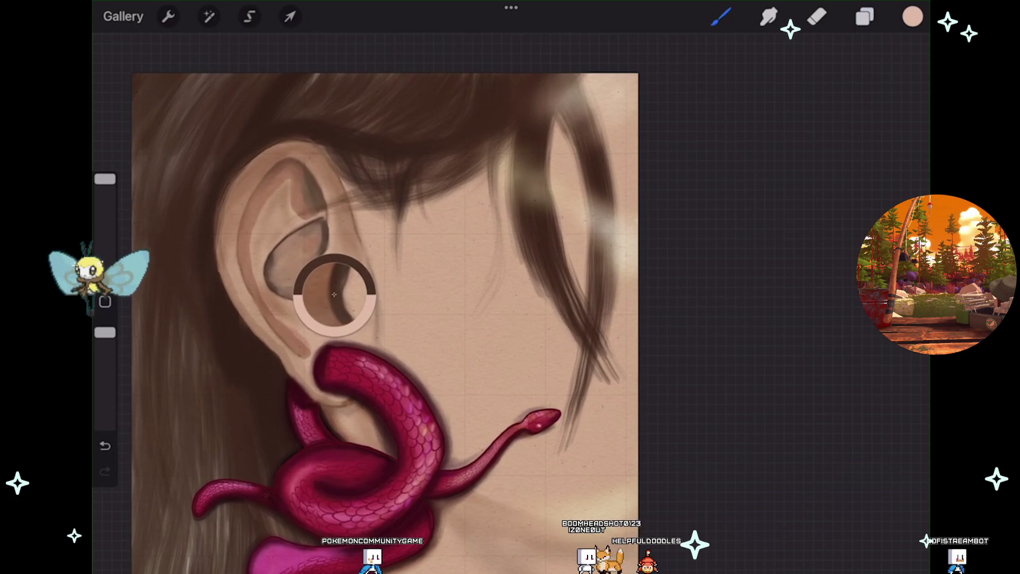
- Airbrush a soft brown shadow under the earlobe with the Soft Airbrush, then select Layer 6
scroll(373, 292, "up", 2)
left_click(722, 17)
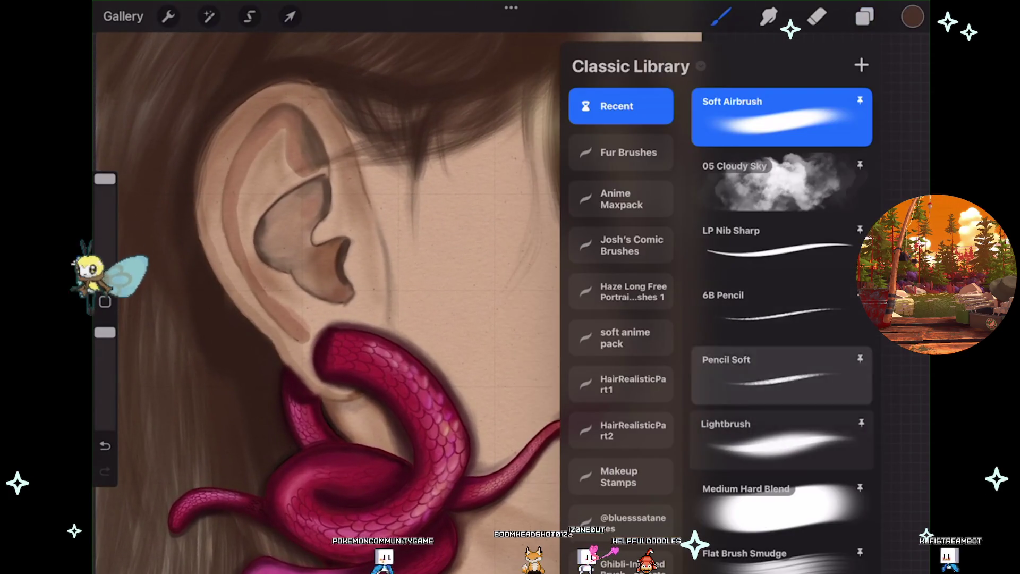
scroll(372, 266, "up", 1)
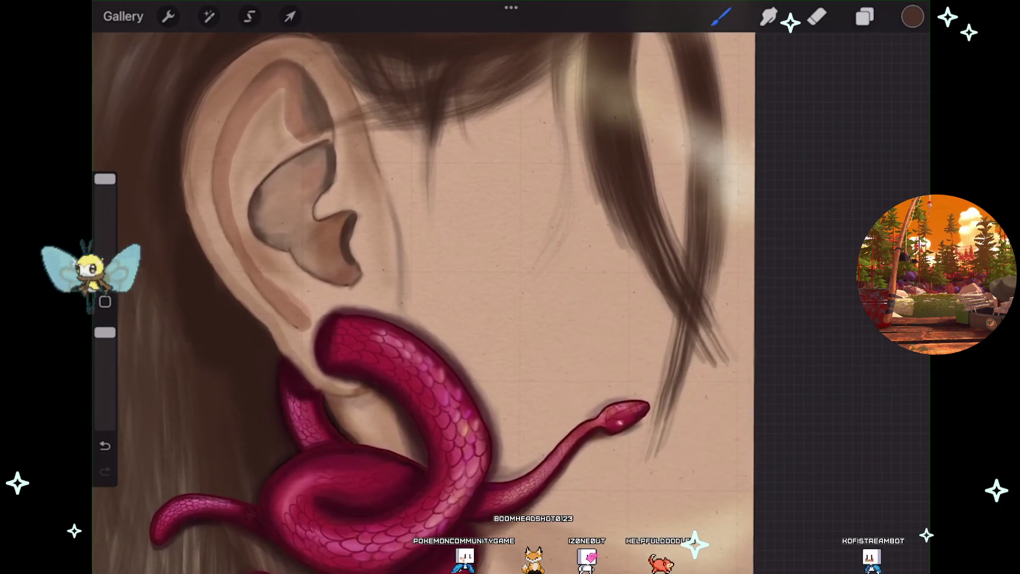
left_click_drag(332, 400, 391, 447)
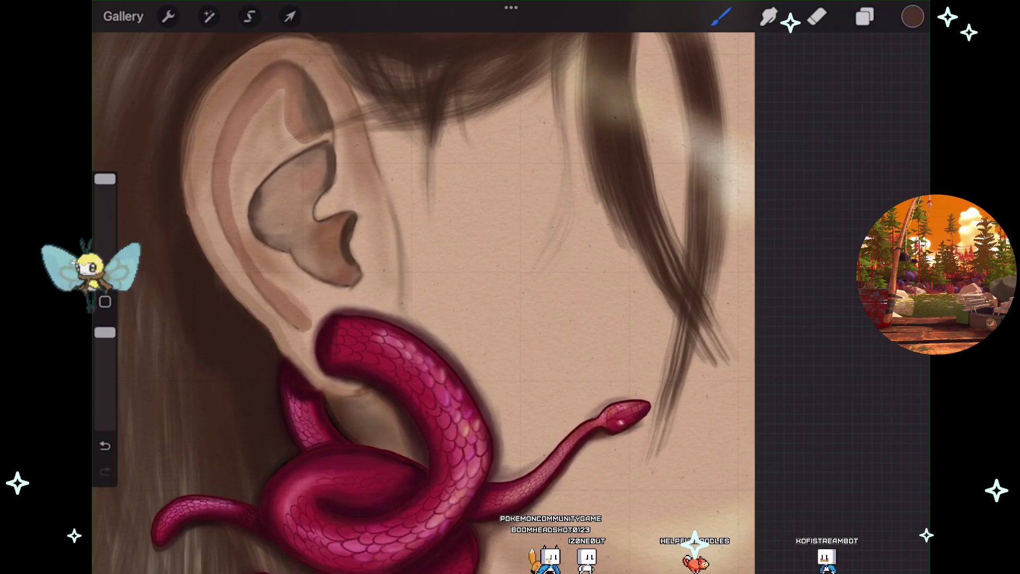
scroll(420, 303, "down", 5)
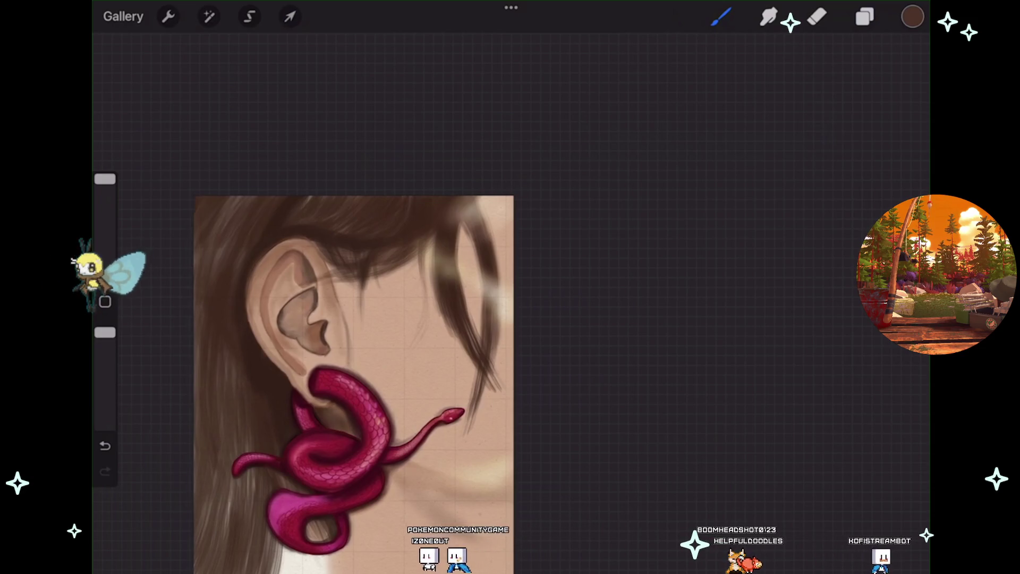
scroll(304, 335, "up", 3)
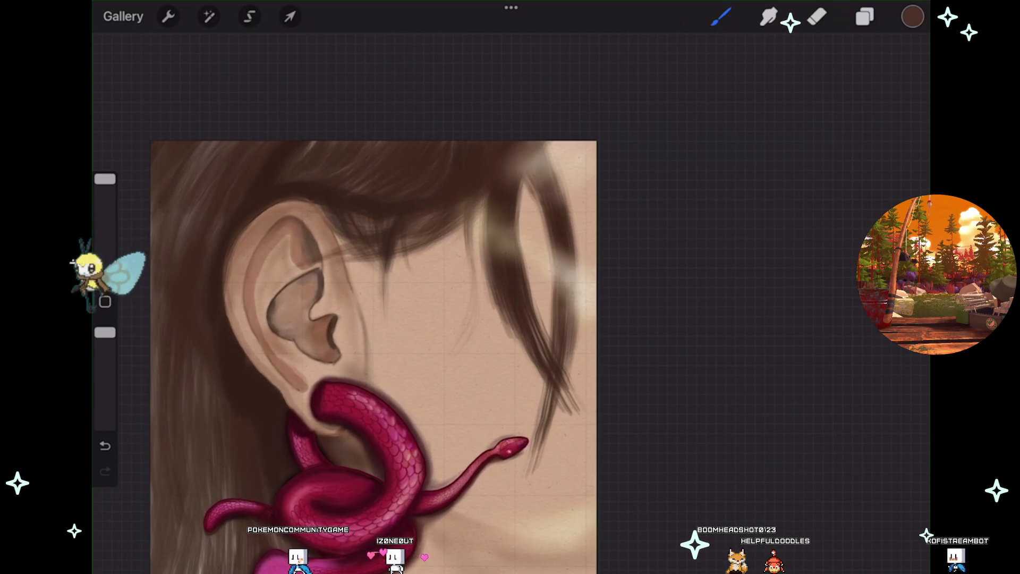
scroll(319, 330, "down", 2)
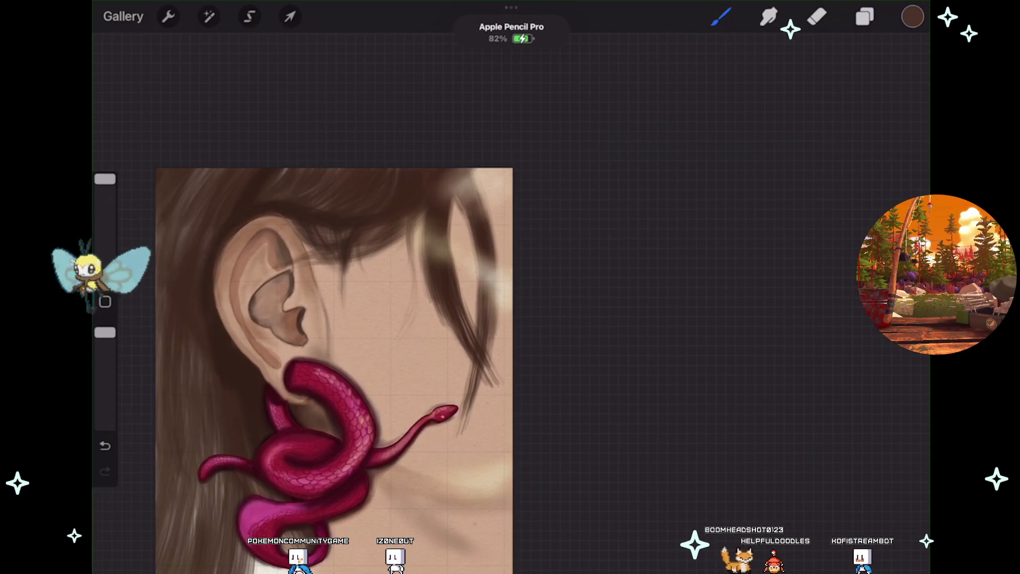
scroll(346, 366, "left", 2)
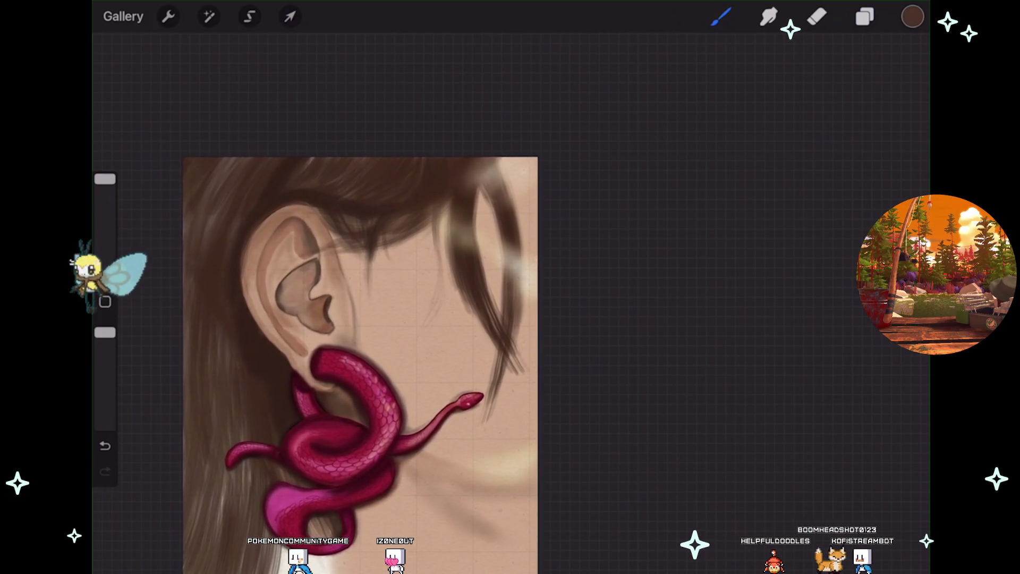
left_click(865, 16)
left_click(749, 455)
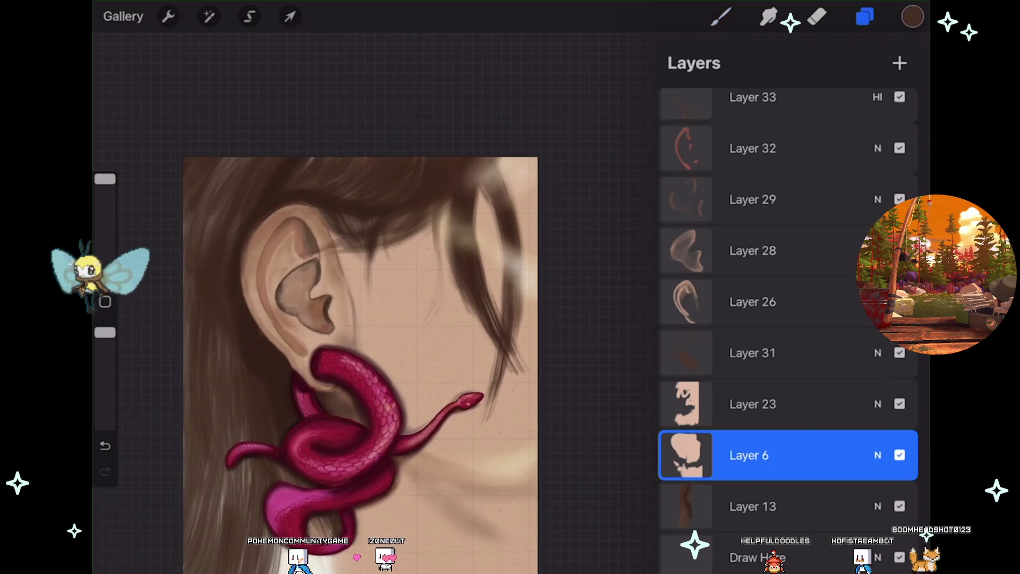
- Pick a light peach skin colour and undo the last action
left_click(914, 16)
left_click(732, 355)
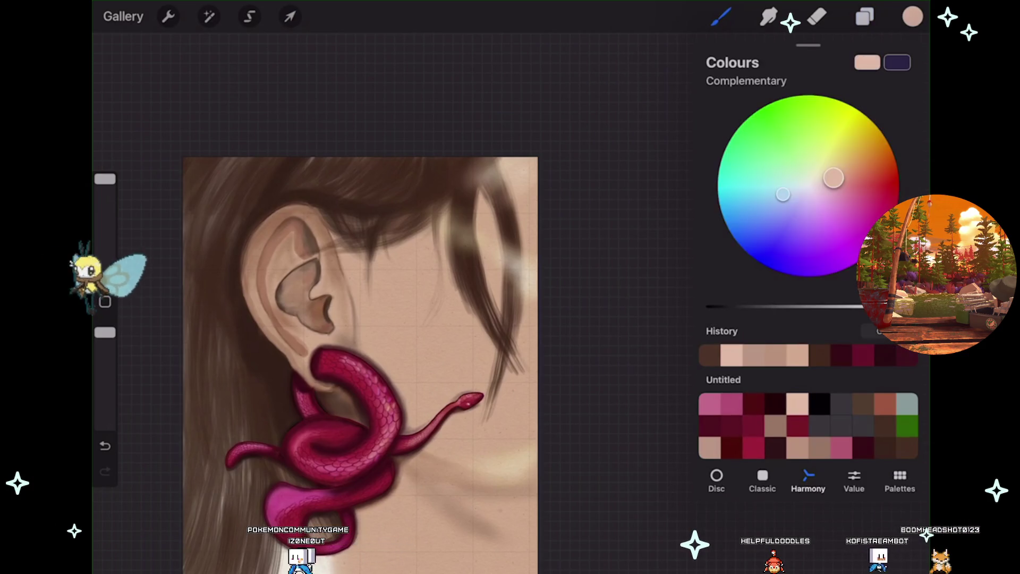
scroll(362, 367, "down", 2)
scroll(362, 367, "left", 2)
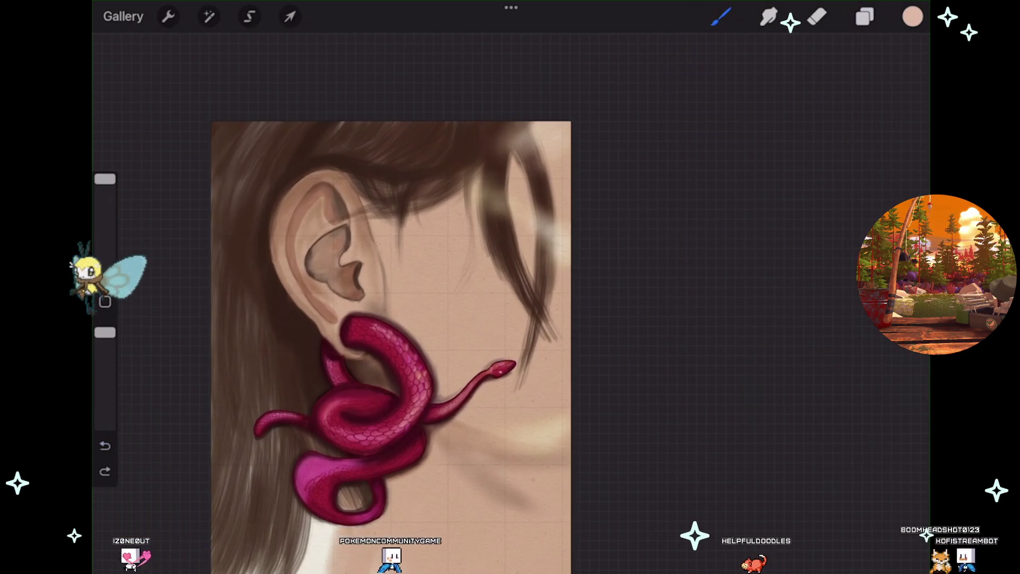
key("ctrl+z")
left_click(912, 16)
left_click(865, 16)
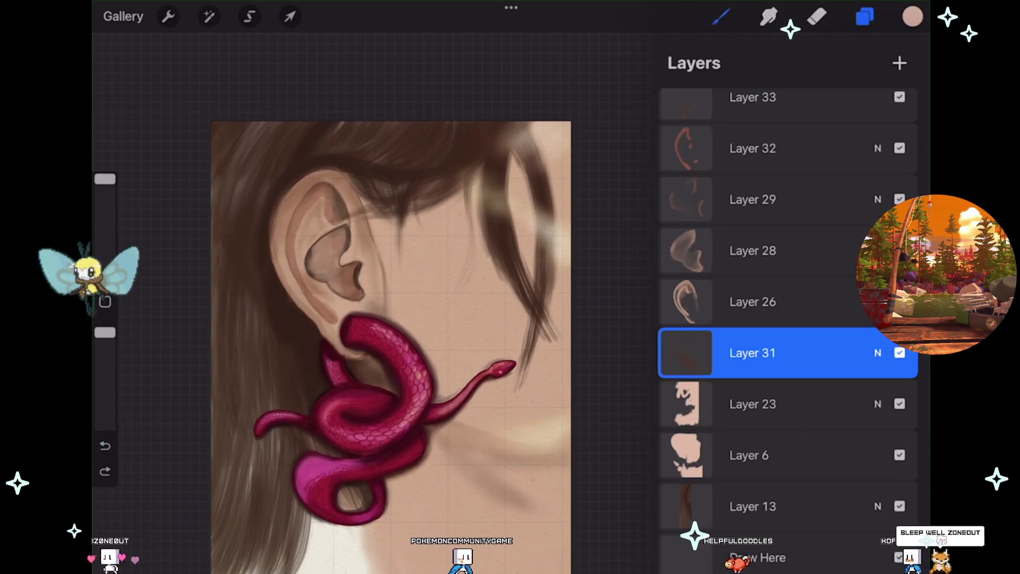
- Check Layer 23 by toggling its visibility, reselect Layer 6, and undo the stroke near the snake's lower loop
left_click(753, 399)
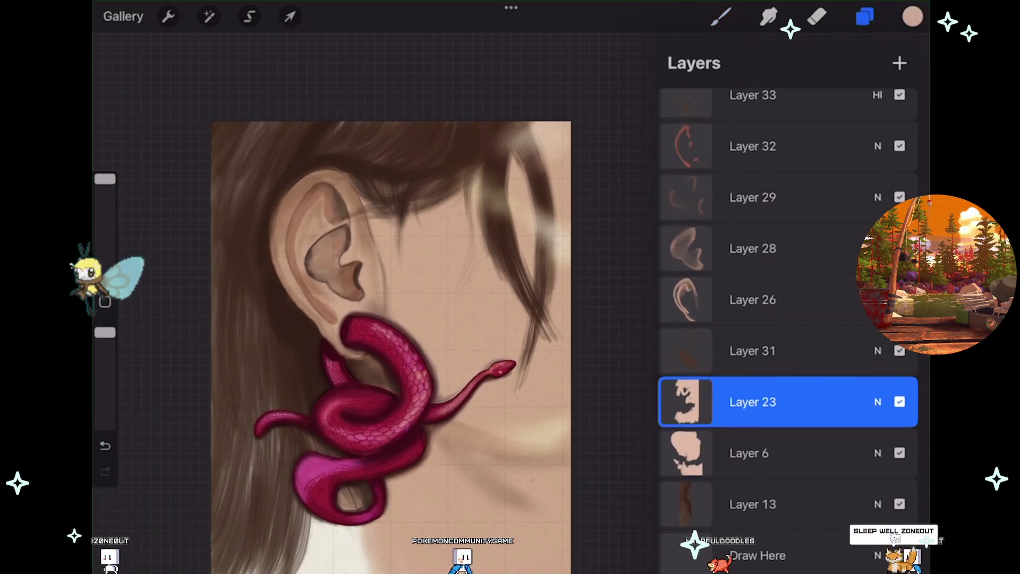
left_click(749, 452)
left_click(900, 402)
left_click(899, 402)
left_click(752, 402)
left_click(750, 453)
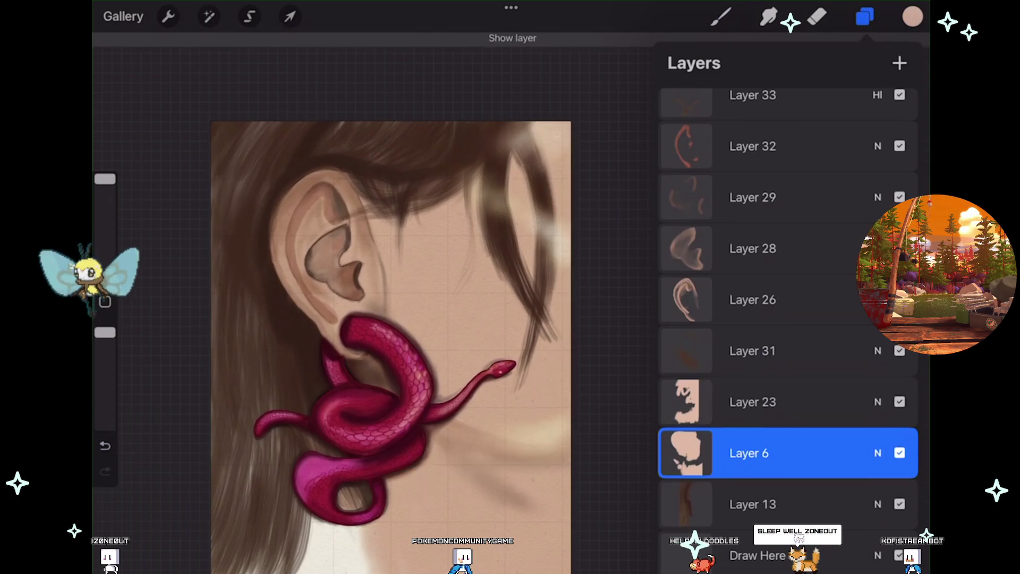
left_click(721, 17)
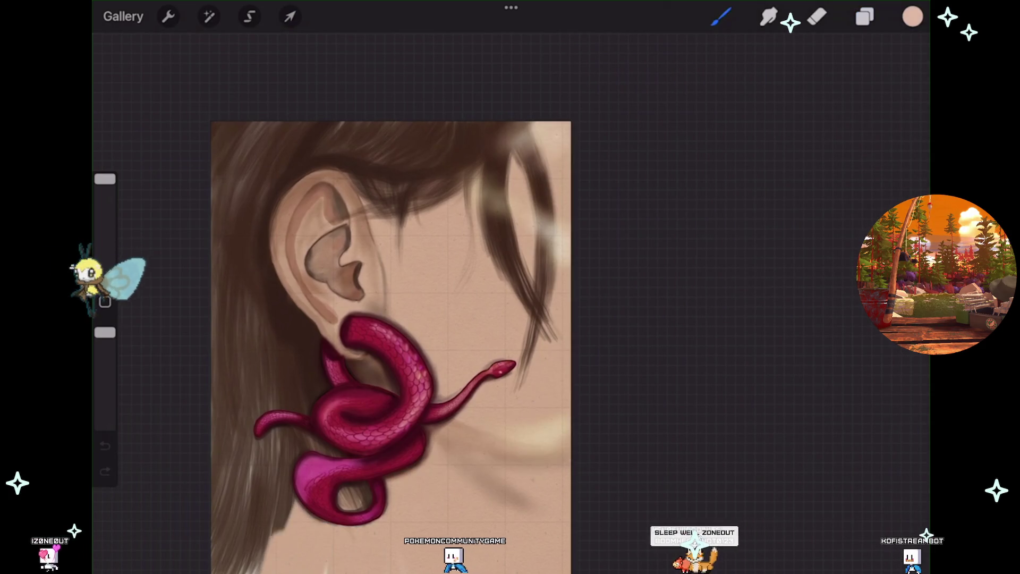
key("ctrl+z")
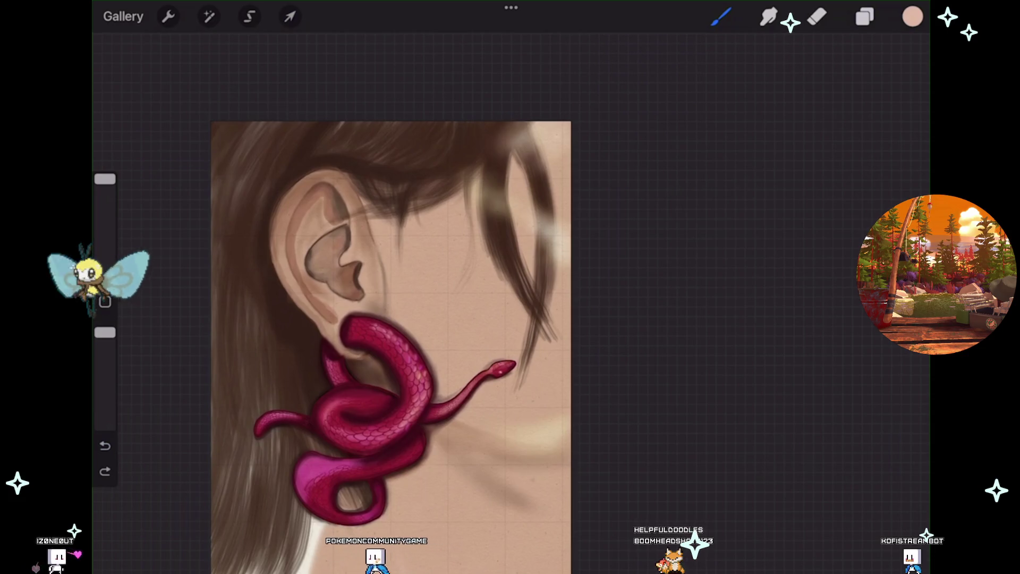
- Move Layer 13 up to sit between Layer 31 and Layer 23
left_click(866, 17)
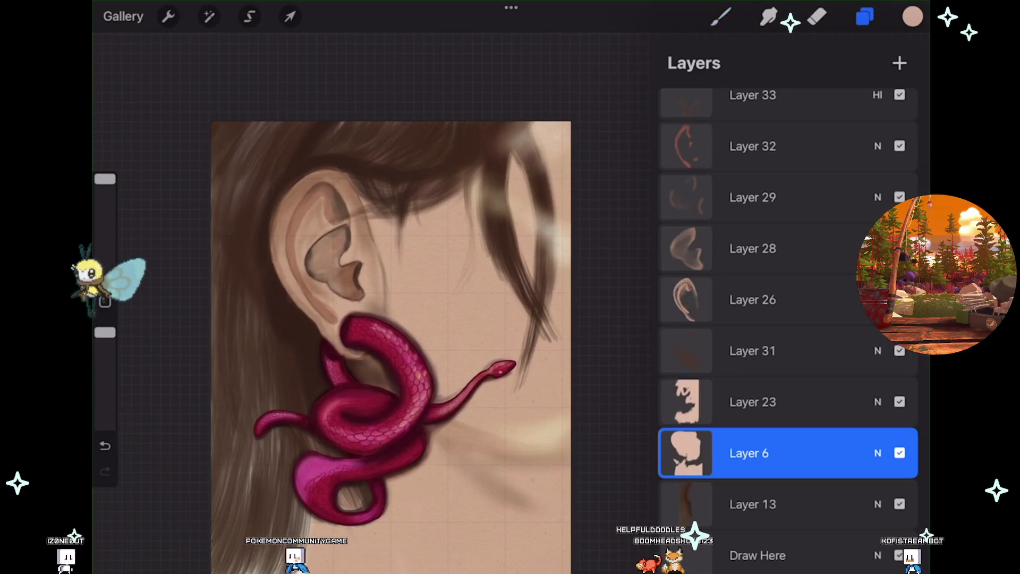
left_click(900, 504)
left_click(900, 504)
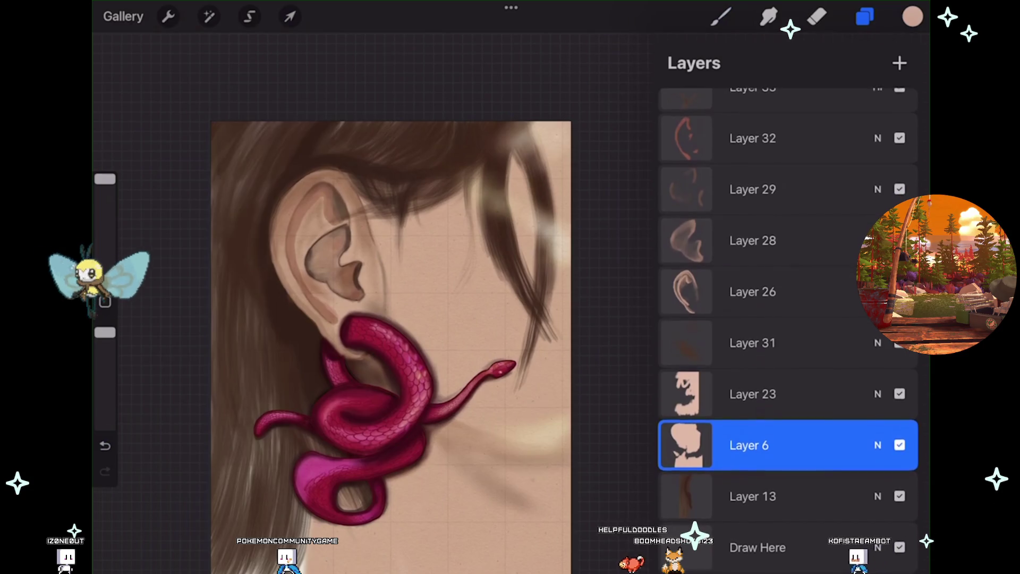
mouse_move(752, 500)
left_mouse_down()
mouse_move(771, 485)
mouse_move(771, 438)
mouse_move(752, 453)
left_mouse_up()
key("ctrl+z")
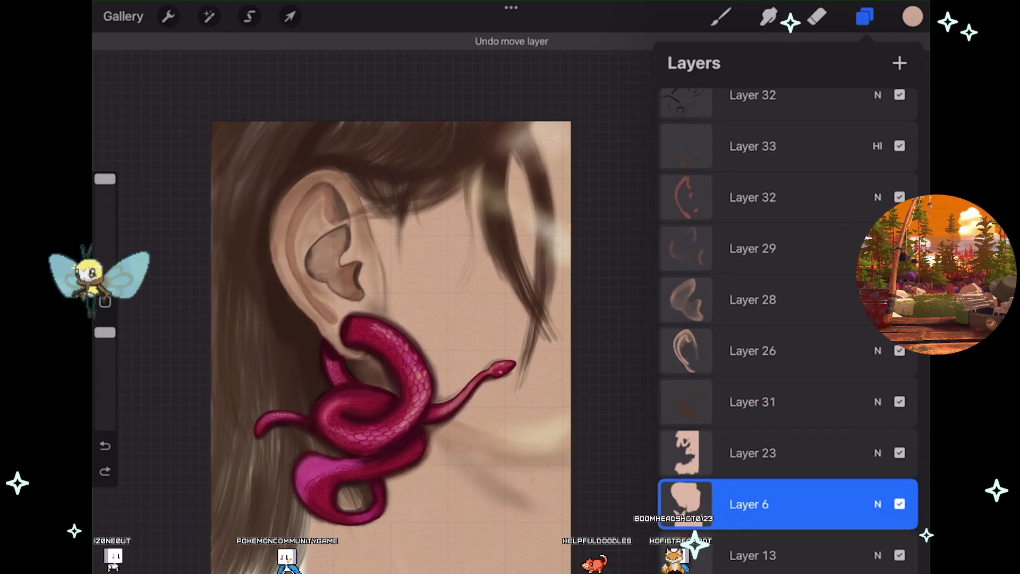
left_click(900, 503)
left_click(900, 504)
left_click_drag(823, 504, 718, 504)
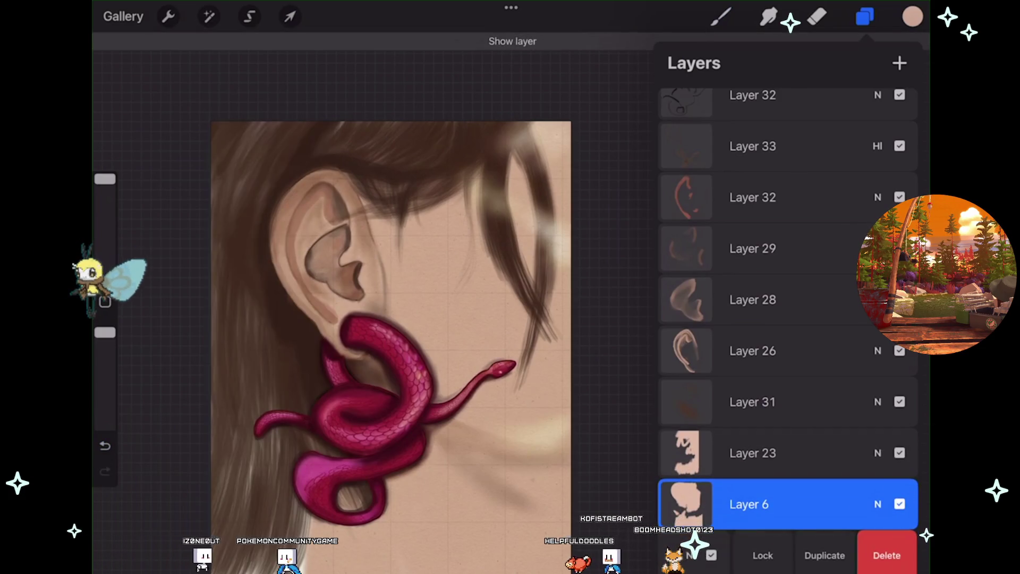
left_click(752, 554)
mouse_move(752, 554)
left_mouse_down()
mouse_move(786, 426)
mouse_move(787, 450)
left_mouse_up()
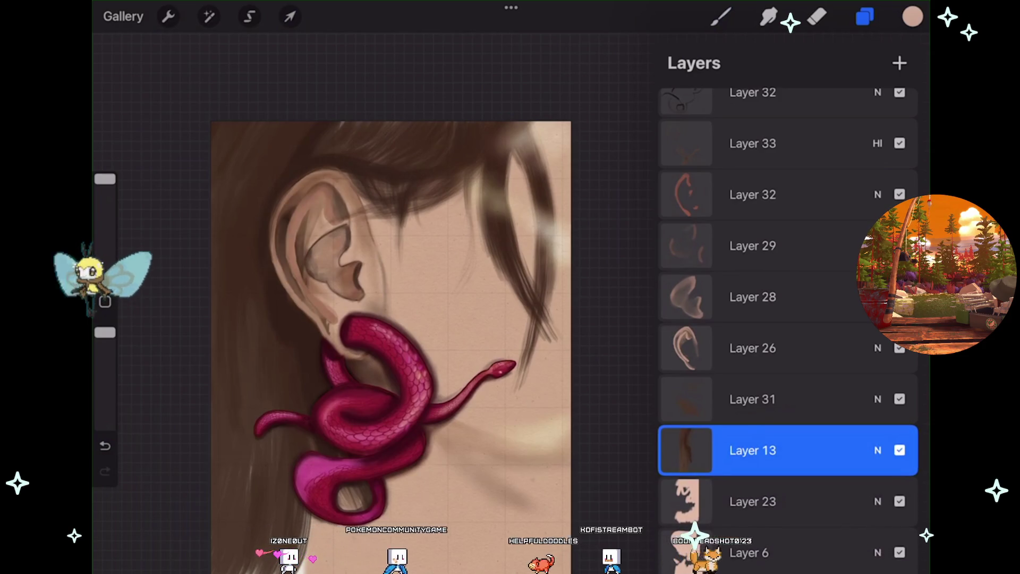
- Switch to the Eraser and increase its size slightly
left_click(817, 17)
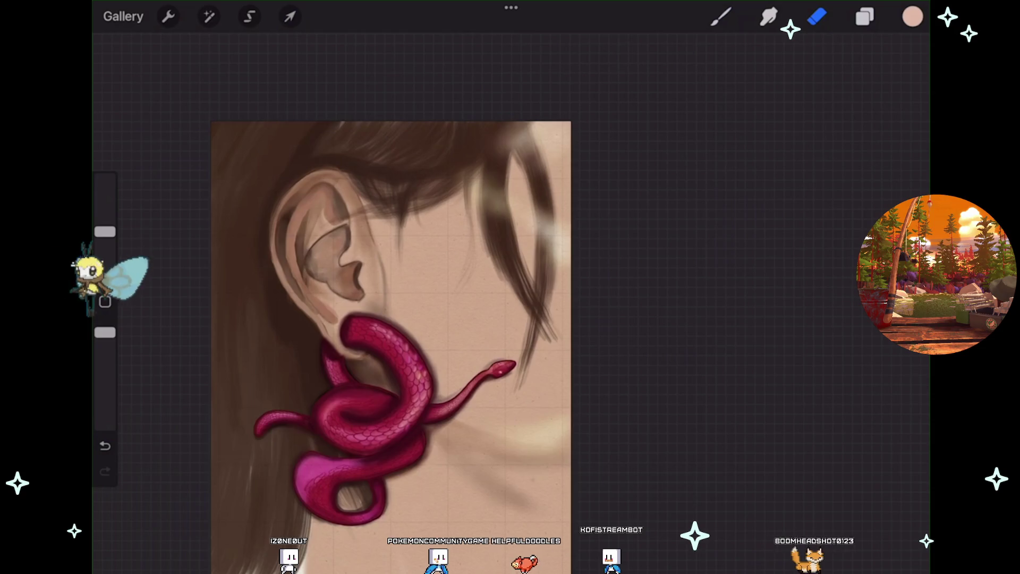
scroll(279, 193, "up", 3)
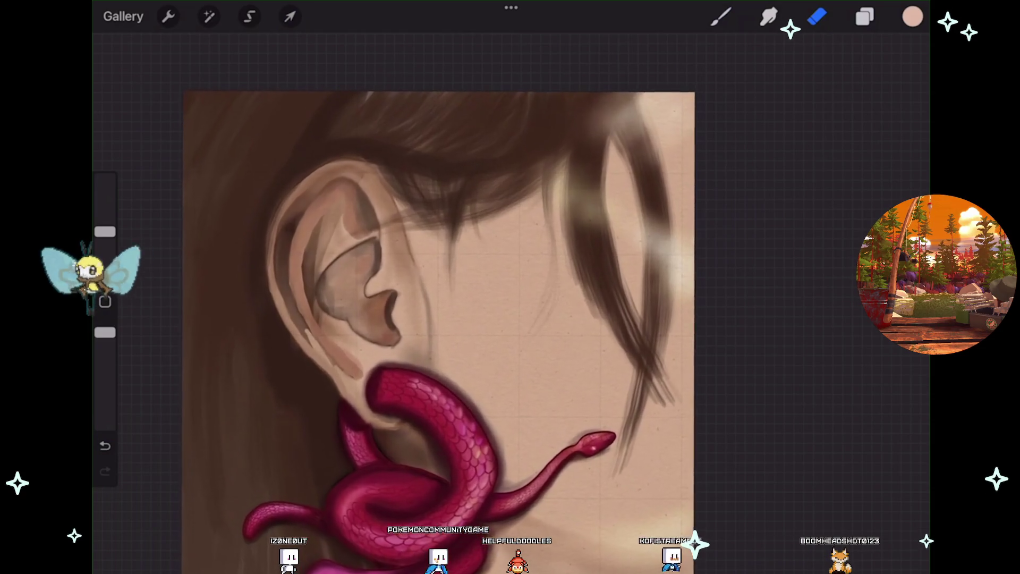
left_click_drag(105, 231, 105, 205)
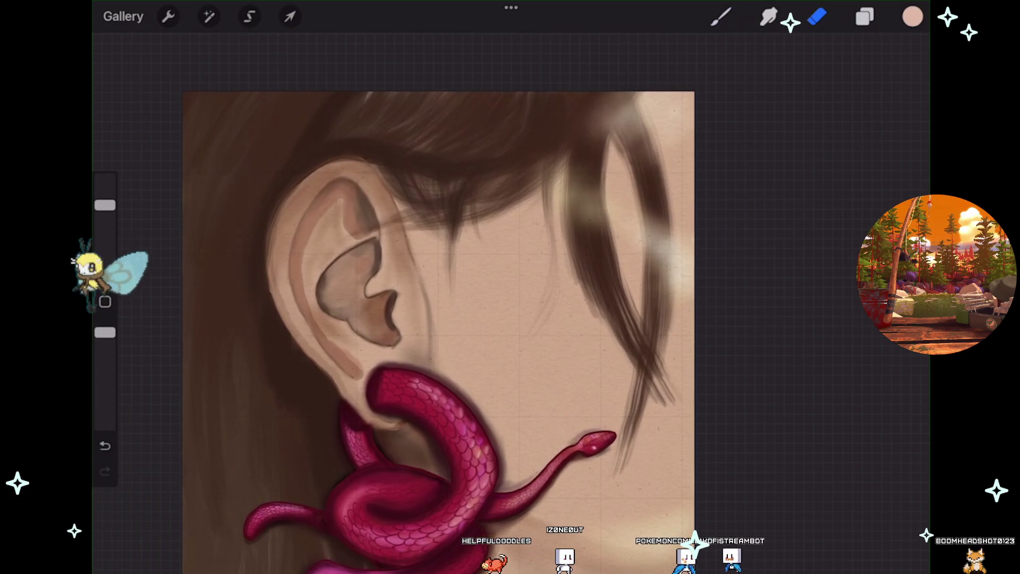
scroll(439, 319, "down", 3)
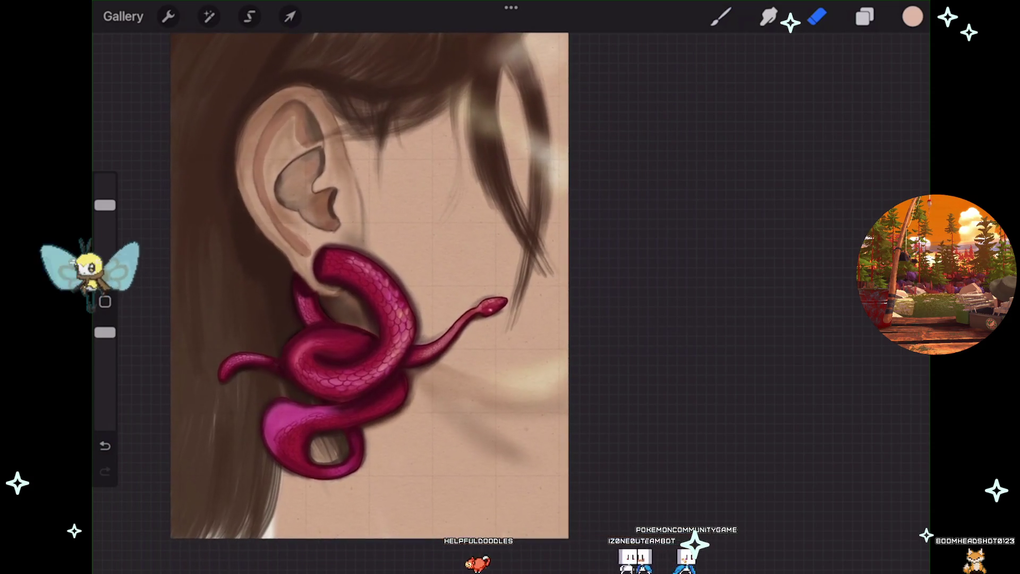